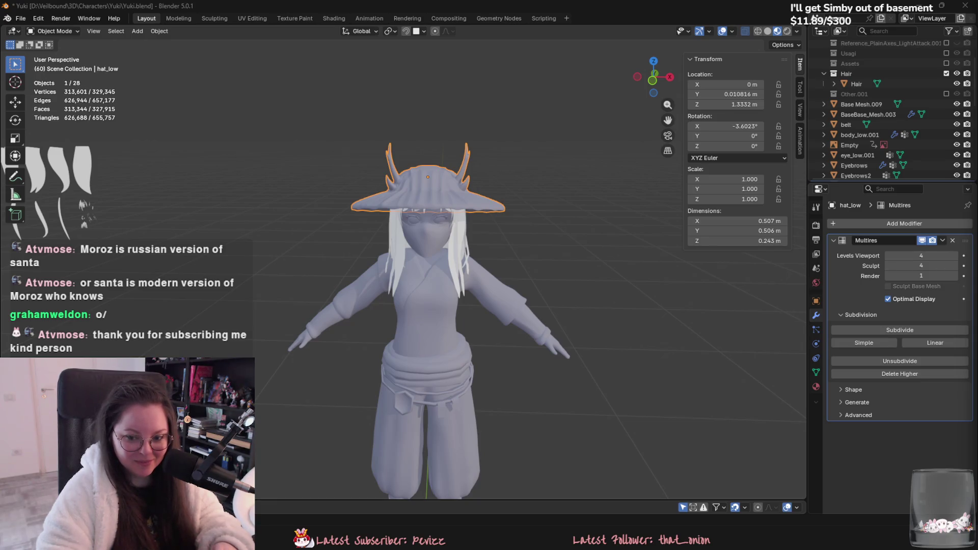
# Step: Orbit around the Yuki character from a couple of angles and save Yuki.blend
pyautogui.moveTo(695, 289)
pyautogui.mouseDown(button='middle')
pyautogui.moveTo(521, 236)
pyautogui.moveTo(580, 249)
pyautogui.mouseUp(button='middle')
pyautogui.hotkey('ctrl', 's')
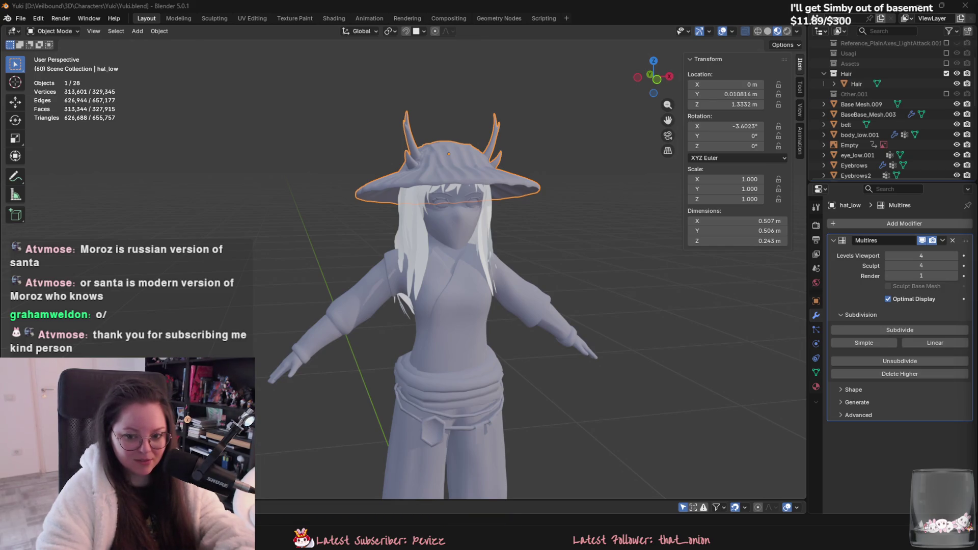
pyautogui.moveTo(662, 295)
pyautogui.mouseDown(button='middle')
pyautogui.moveTo(684, 285)
pyautogui.moveTo(456, 195)
pyautogui.mouseUp(button='middle')
pyautogui.hotkey('ctrl', 's')
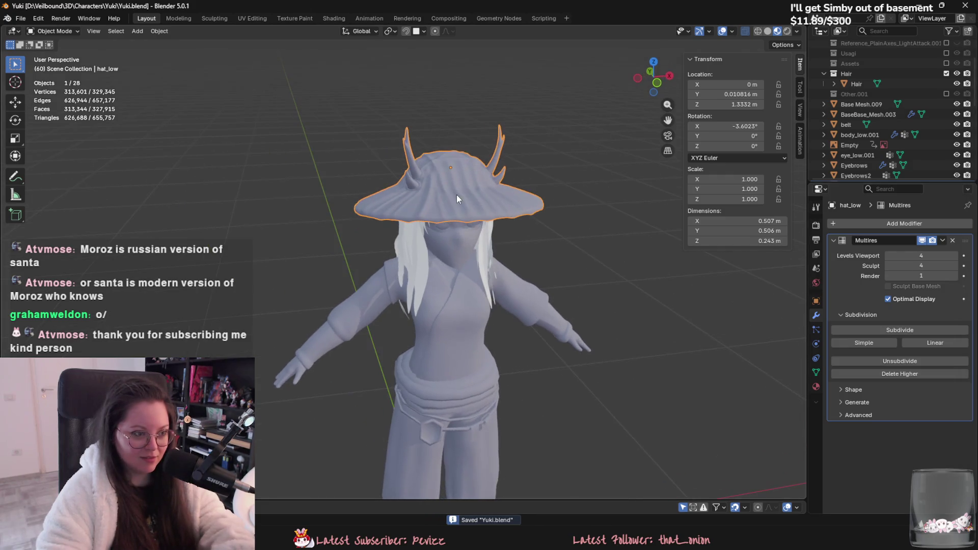
pyautogui.click(490, 258)
pyautogui.scroll(5, 450, 248)
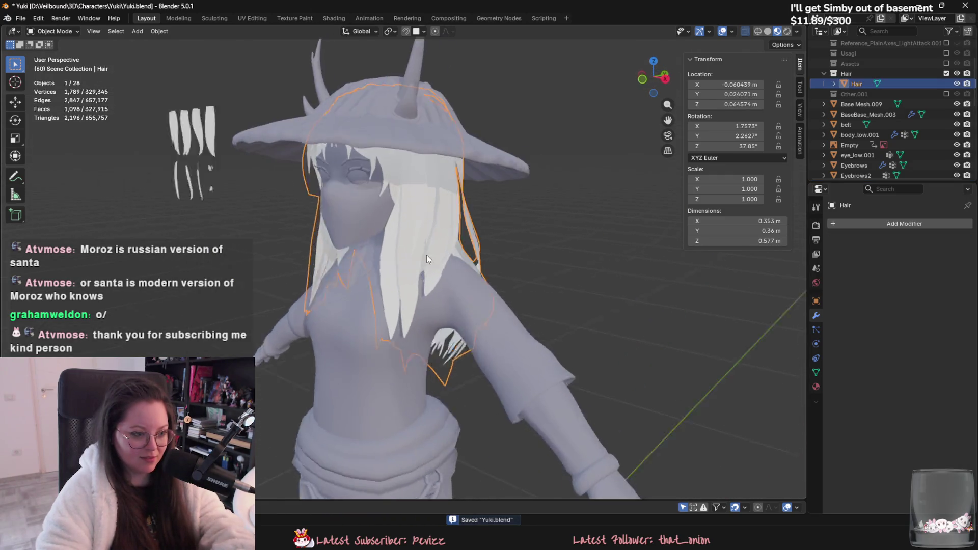
pyautogui.click(448, 278)
pyautogui.scroll(-4, 560, 234)
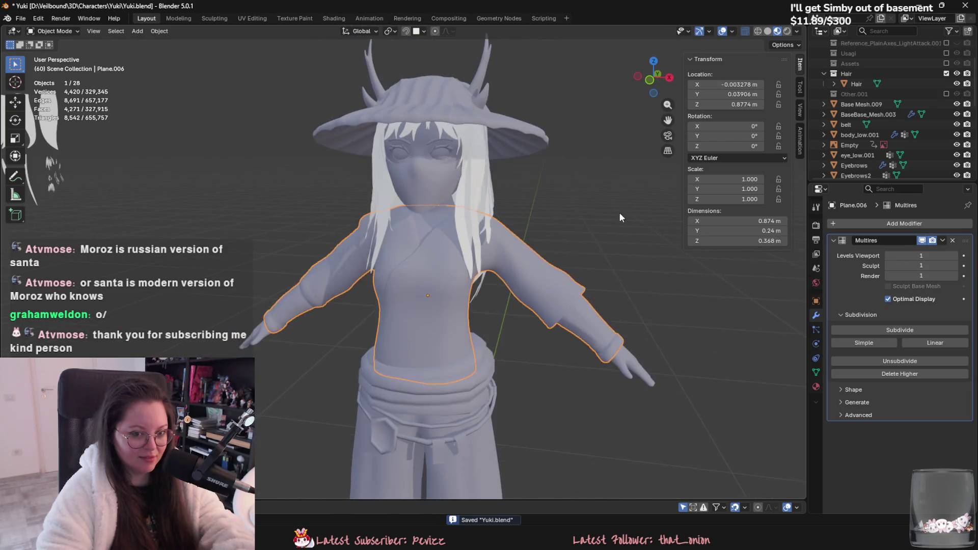
pyautogui.click(407, 346)
pyautogui.click(490, 399)
pyautogui.keyDown('shift'); pyautogui.moveTo(491, 399); pyautogui.dragTo(494, 316, button='middle'); pyautogui.keyUp('shift')
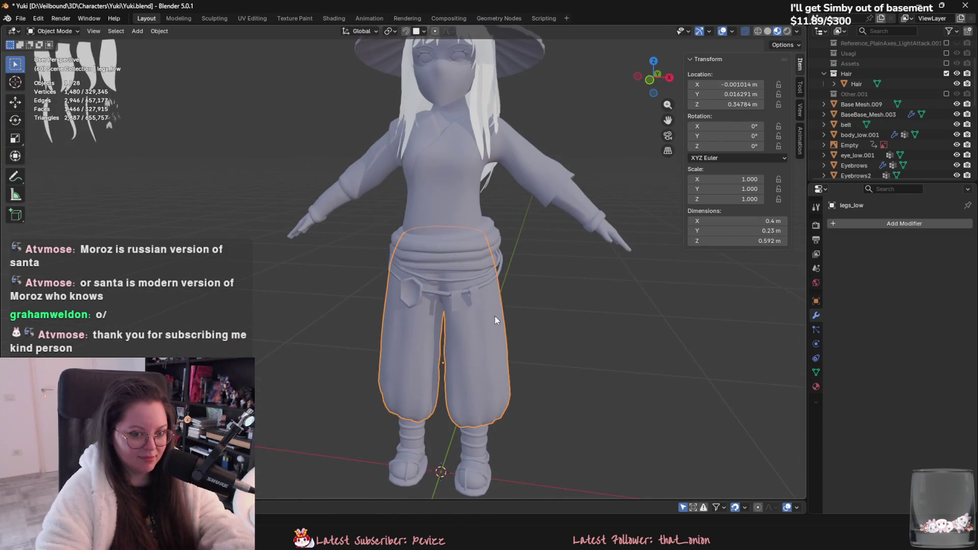
pyautogui.moveTo(490, 387); pyautogui.dragTo(461, 322, button='middle')
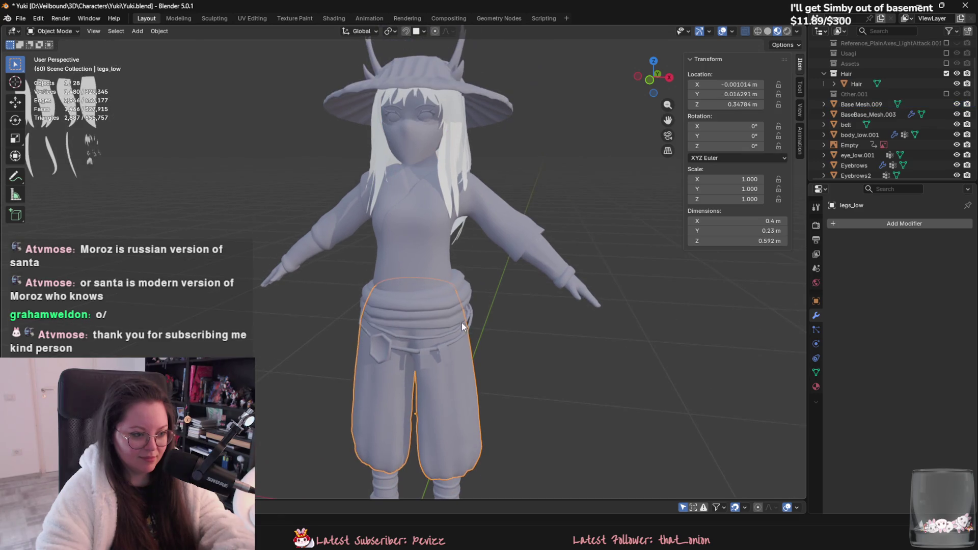
pyautogui.click(449, 301)
pyautogui.click(418, 231)
pyautogui.press('KP_Decimal')
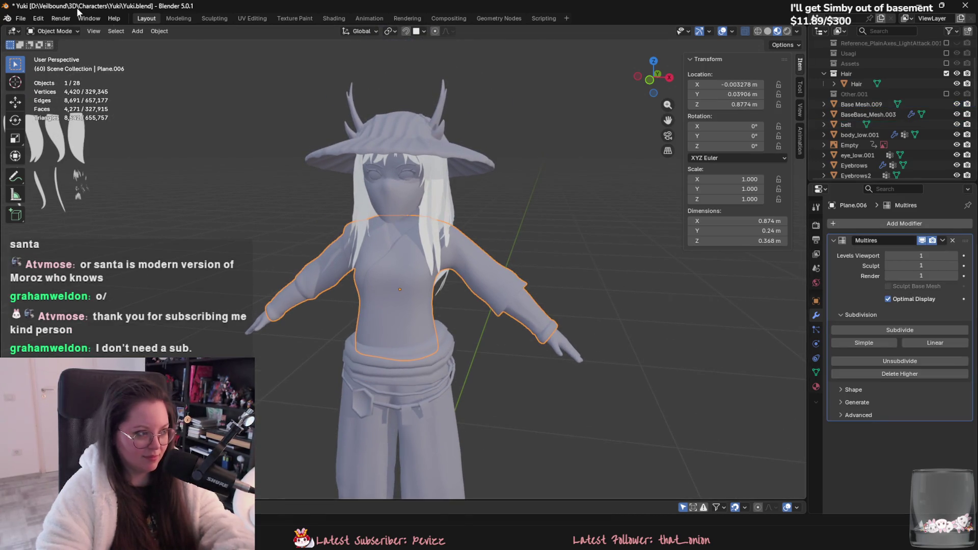
pyautogui.click(419, 153)
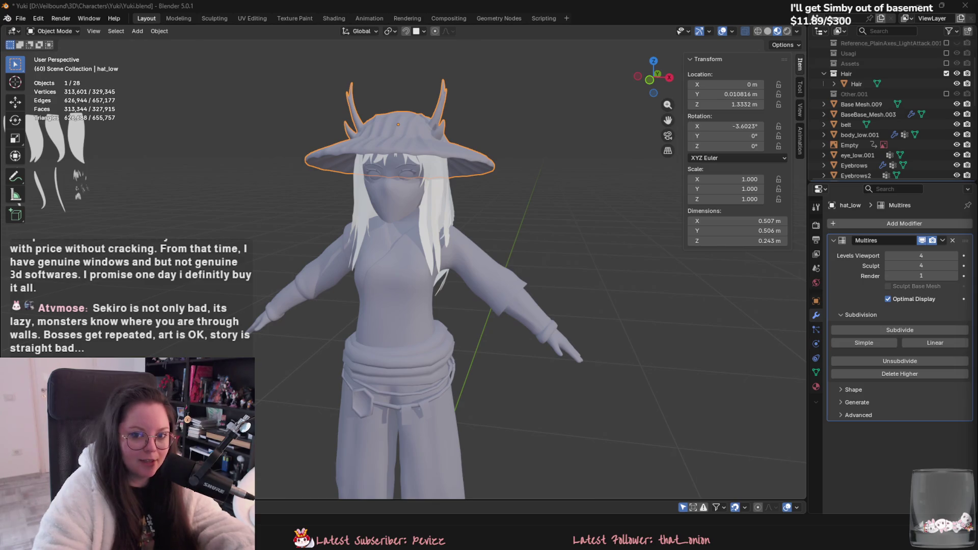
# Step: Open the meacoops Game of the Year nominees image in a new tab, view it, then close it
pyautogui.hotkey('alt', 'Tab')
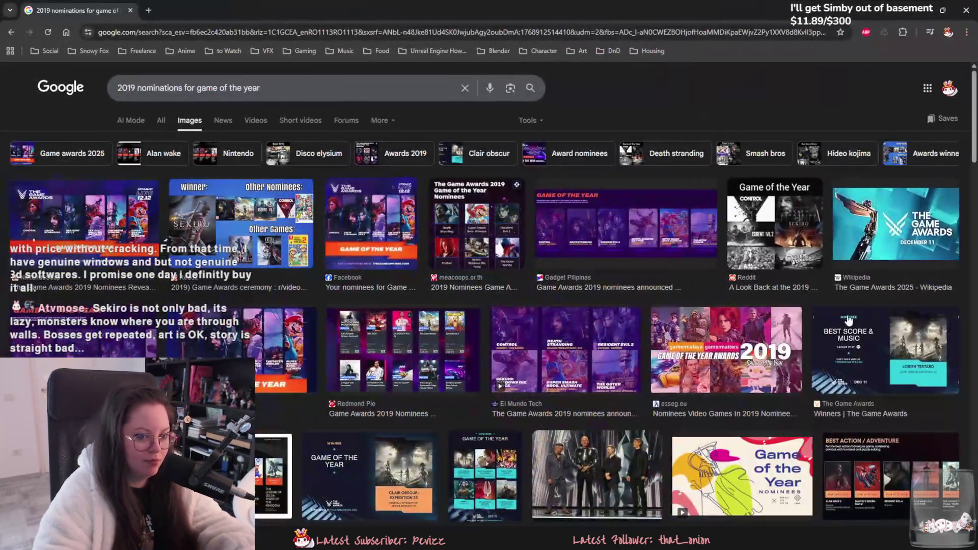
pyautogui.click(464, 236)
pyautogui.rightClick(797, 371)
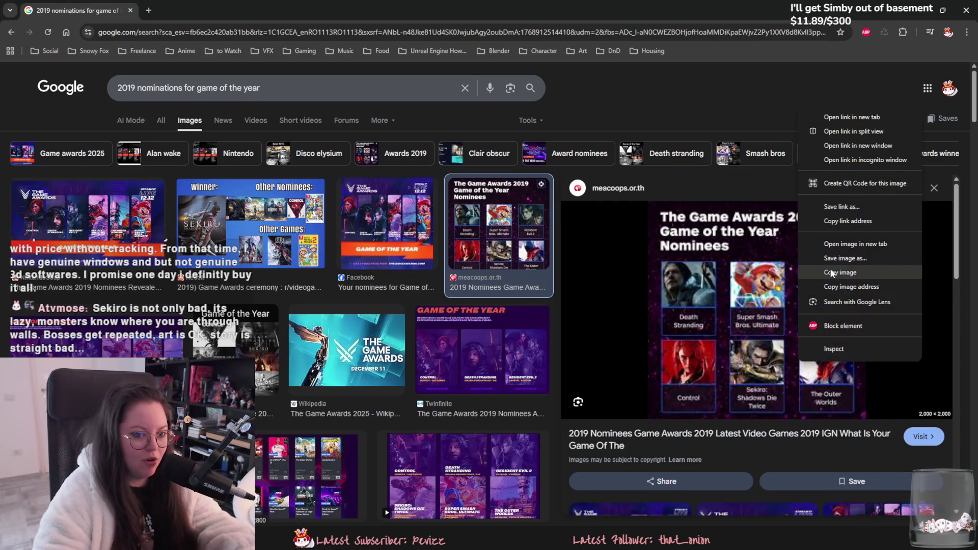
pyautogui.click(840, 244)
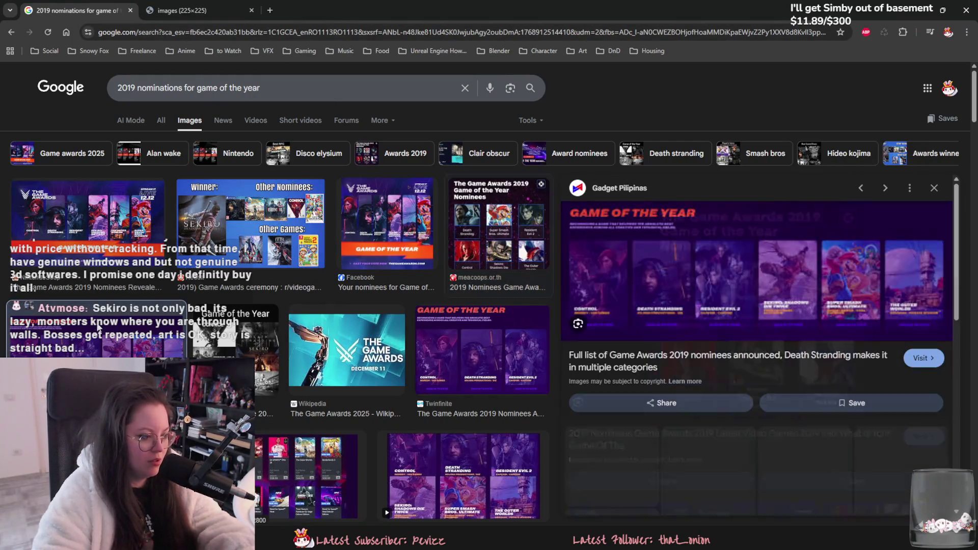
pyautogui.click(885, 188)
pyautogui.hotkey('ctrl', 'Tab')
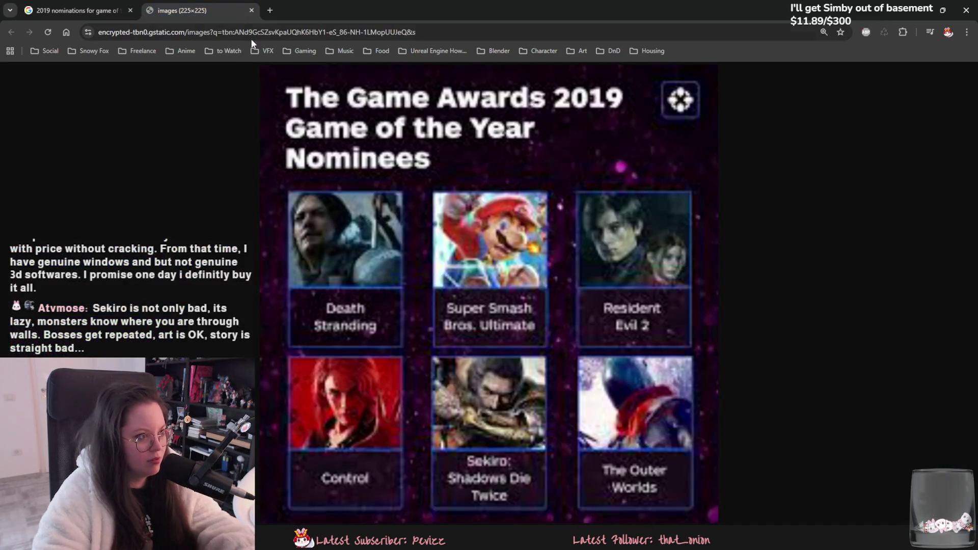
pyautogui.hotkey('ctrl', 'w')
# Step: Preview the Facebook, meacoops and NintendoSoup nominee images, starting then cancelling a save of NintendoSoup's
pyautogui.click(430, 221)
pyautogui.click(496, 227)
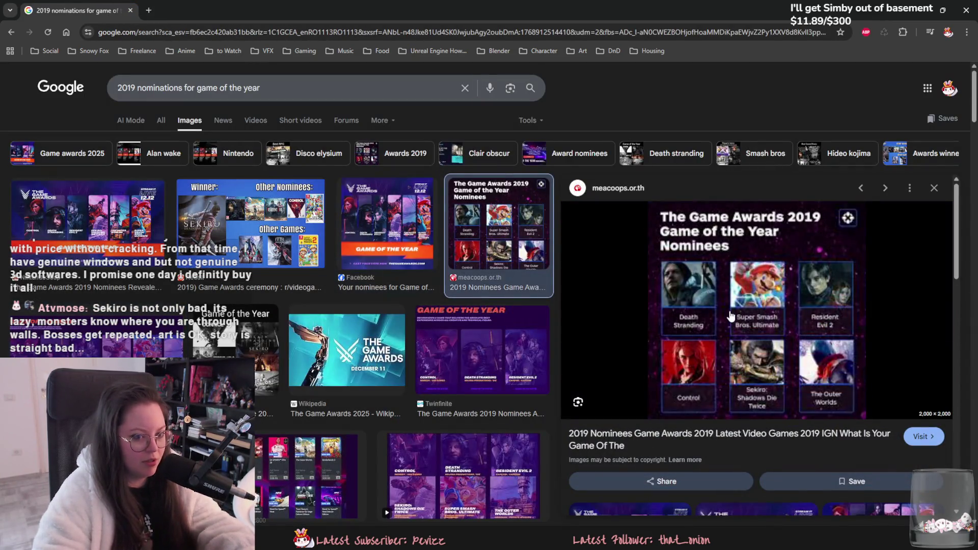
pyautogui.click(147, 214)
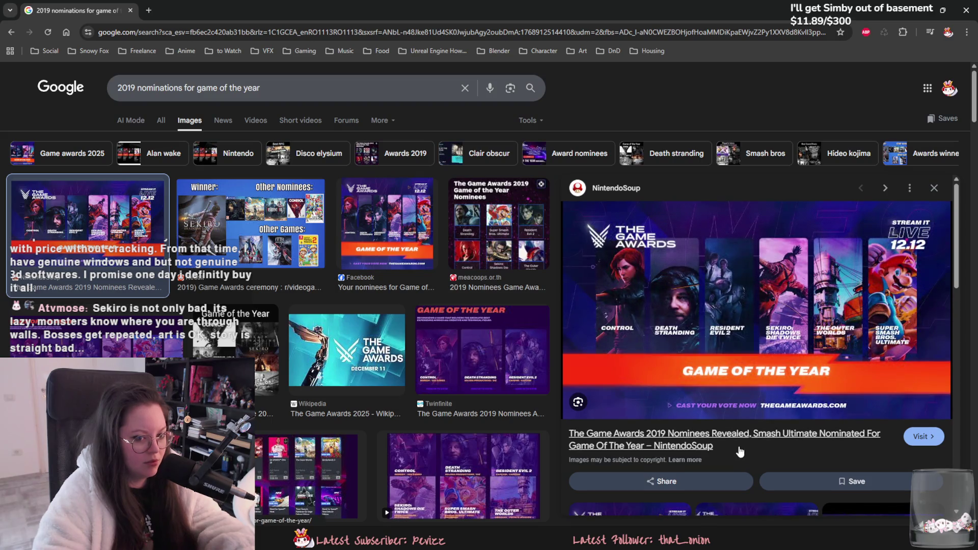
pyautogui.rightClick(739, 344)
pyautogui.click(781, 235)
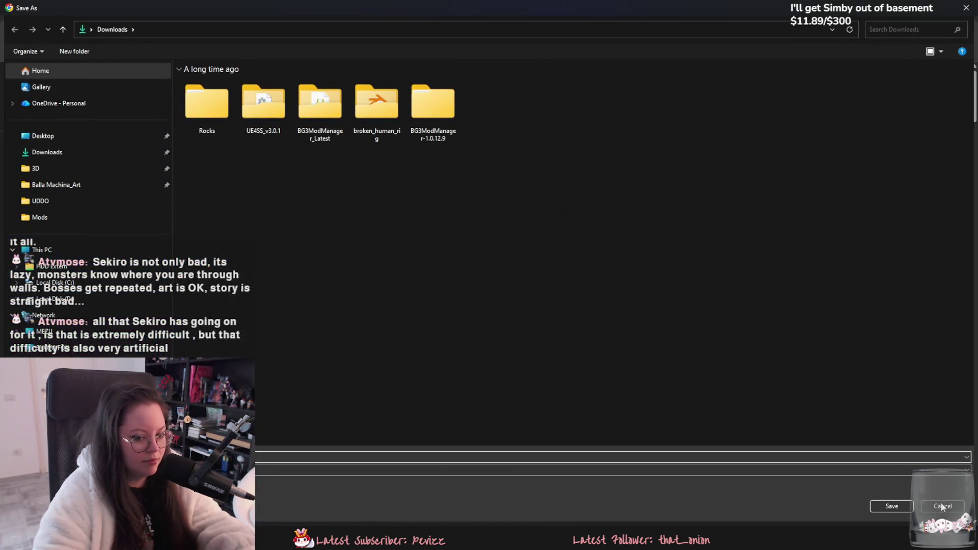
pyautogui.click(941, 505)
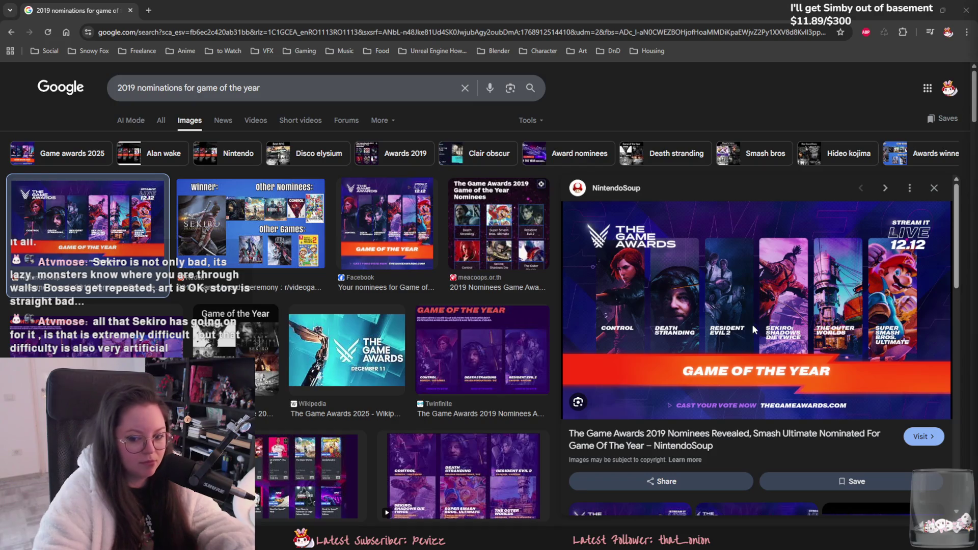
# Step: Open the NintendoSoup GOTY.jpg image full size in a new tab
pyautogui.scroll(-2, 735, 328)
pyautogui.scroll(2, 720, 320)
pyautogui.rightClick(720, 320)
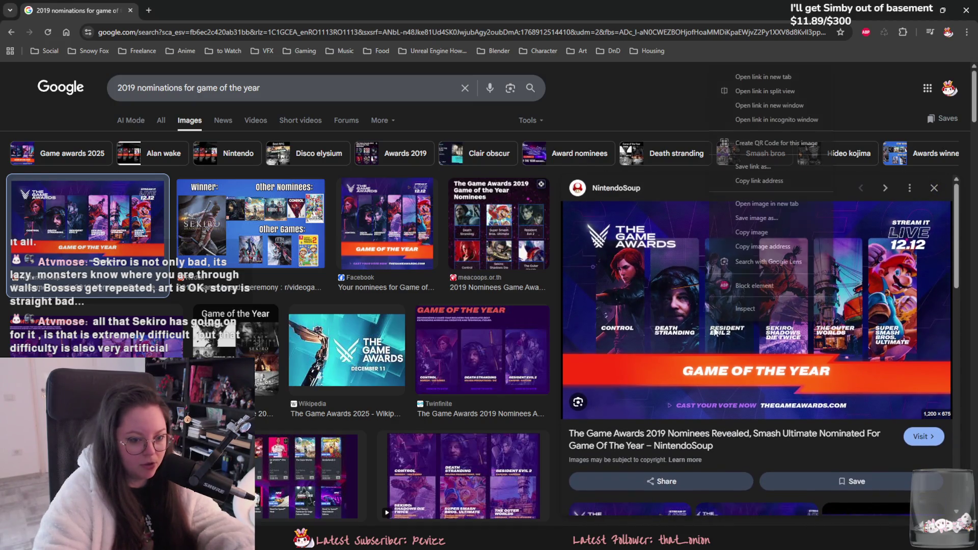
pyautogui.click(733, 203)
pyautogui.click(208, 6)
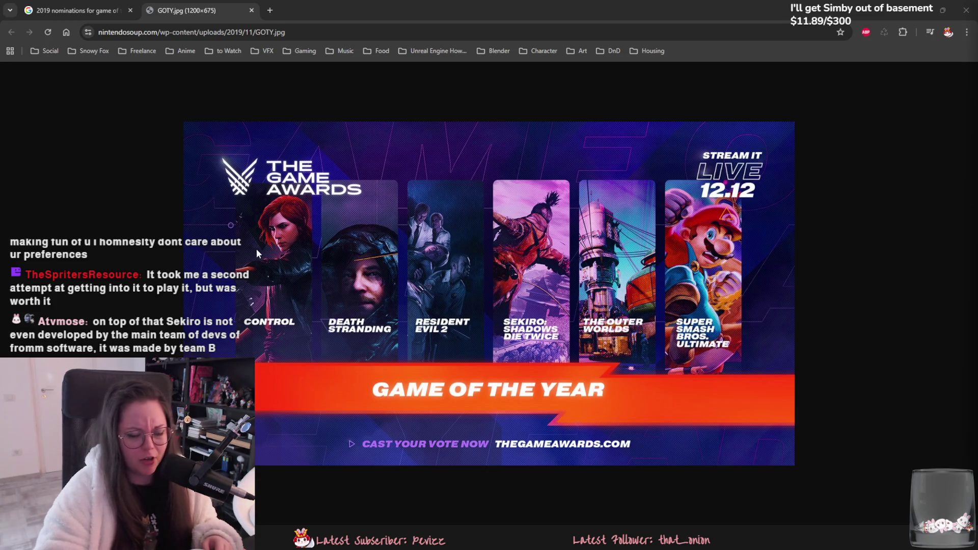
# Step: Close the GOTY.jpg image tab
pyautogui.hotkey('ctrl', 'w')
# Step: Return to Blender, orbit around the character to face it, and save Yuki.blend
pyautogui.hotkey('alt', 'Tab')
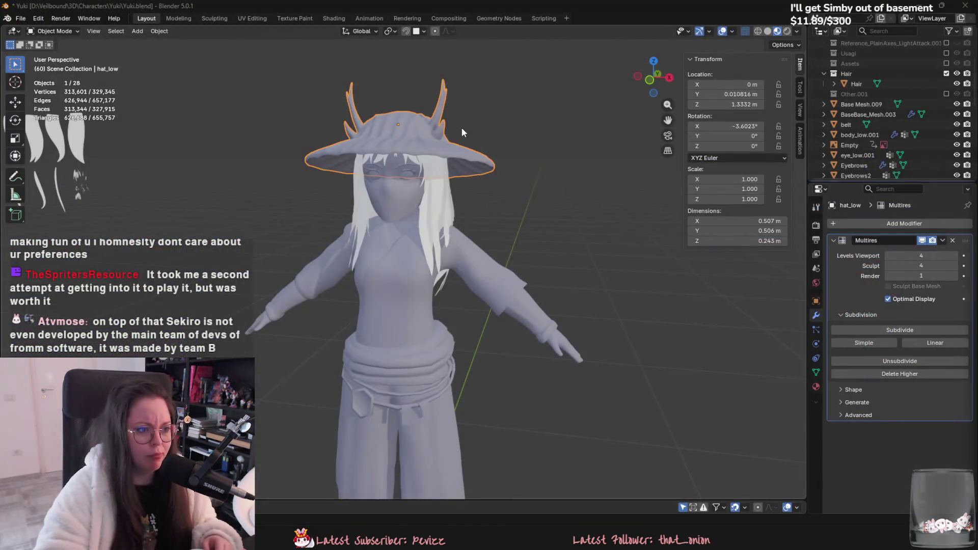
pyautogui.moveTo(462, 128); pyautogui.dragTo(478, 125, button='middle')
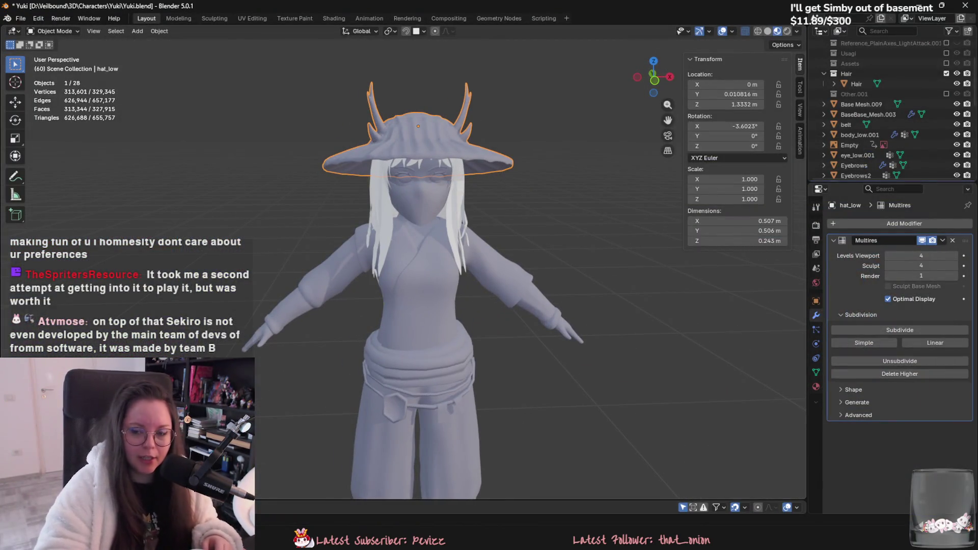
pyautogui.moveTo(650, 77)
pyautogui.mouseDown()
pyautogui.moveTo(602, 209)
pyautogui.moveTo(572, 164)
pyautogui.mouseUp()
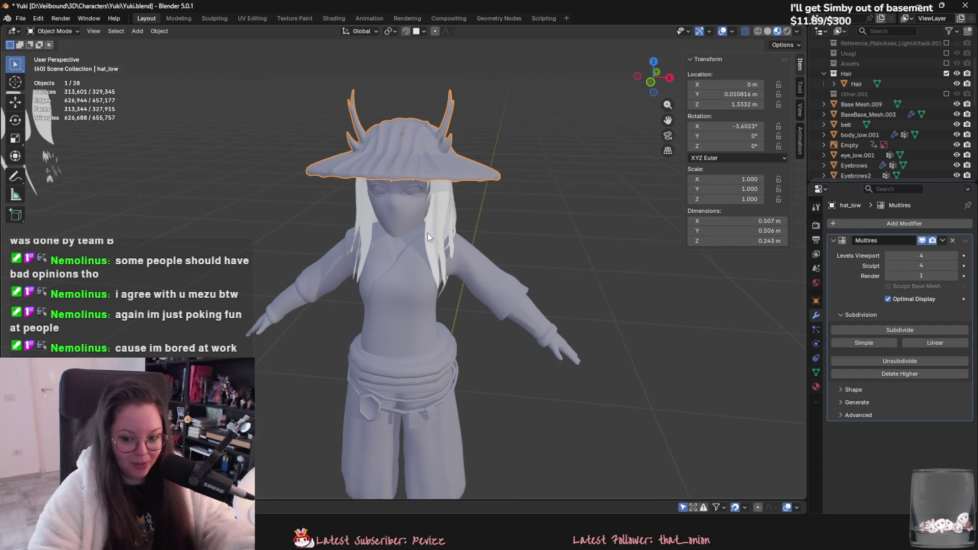
pyautogui.moveTo(427, 233)
pyautogui.mouseDown(button='middle')
pyautogui.moveTo(487, 225)
pyautogui.moveTo(497, 255)
pyautogui.mouseUp(button='middle')
pyautogui.hotkey('ctrl', 's')
pyautogui.moveTo(509, 300)
pyautogui.mouseDown(button='middle')
pyautogui.moveTo(445, 317)
pyautogui.moveTo(488, 303)
pyautogui.moveTo(426, 304)
pyautogui.mouseUp(button='middle')
# Step: Hide the Hair object from the viewport and save Yuki.blend
pyautogui.click(445, 317)
pyautogui.press('Tab')
pyautogui.press('Tab')
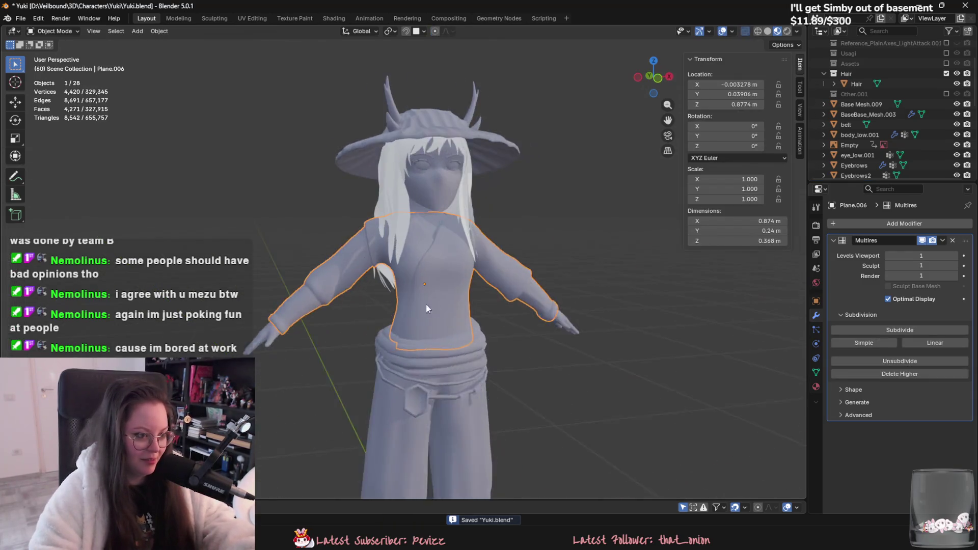
pyautogui.scroll(2, 426, 304)
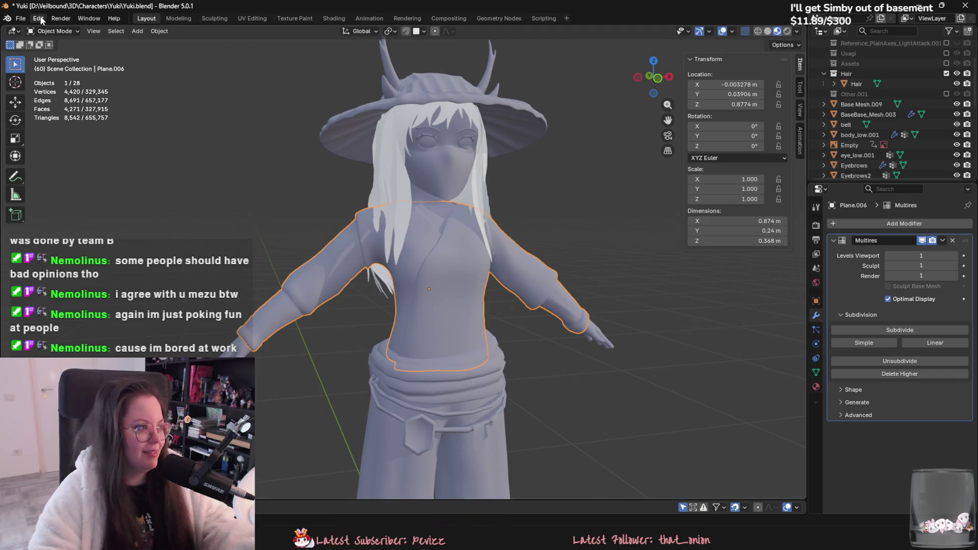
pyautogui.press('a')
pyautogui.scroll(-3, 398, 218)
pyautogui.click(856, 84)
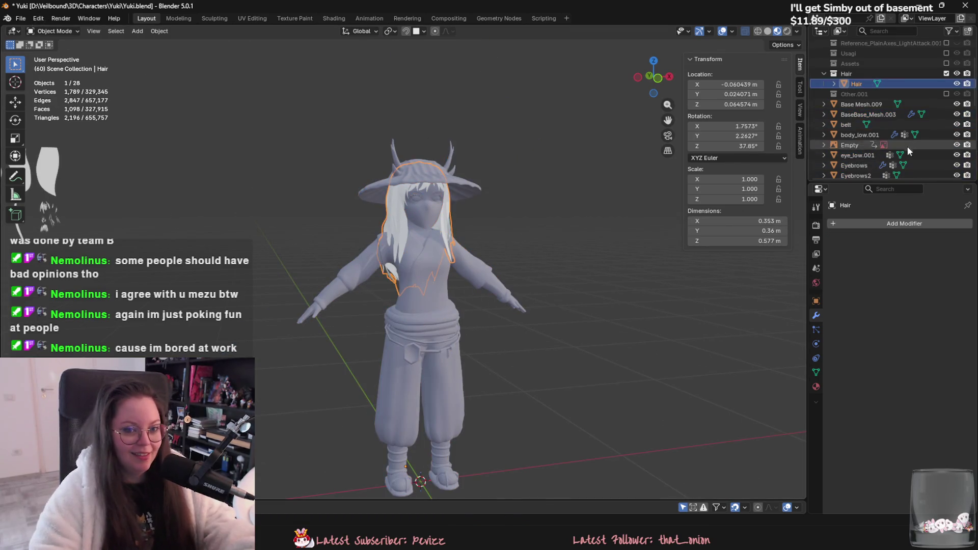
pyautogui.click(956, 84)
pyautogui.moveTo(437, 213); pyautogui.dragTo(384, 211, button='middle')
pyautogui.hotkey('ctrl', 's')
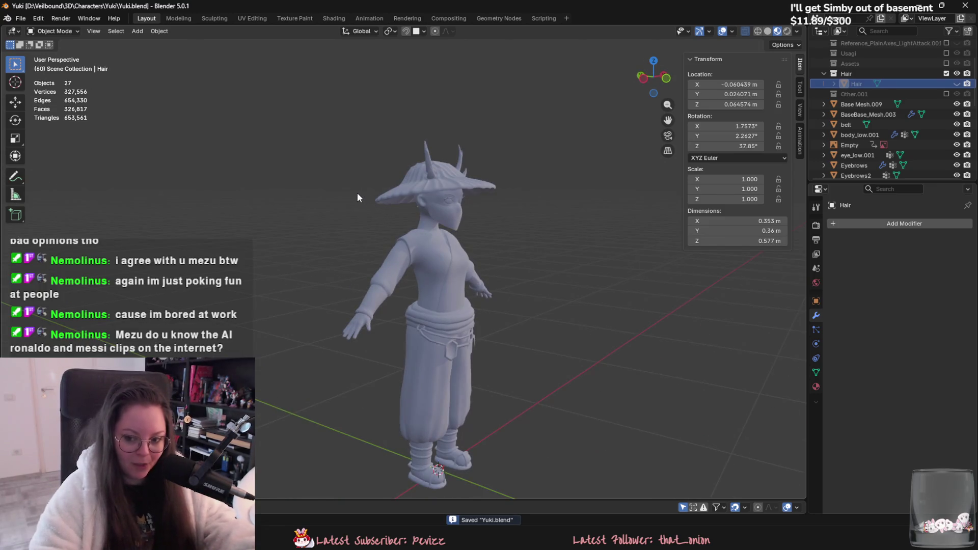
# Step: From the back, bridge an edge loop on main_body with LoopTools Bridge, then save Yuki.blend
pyautogui.scroll(1, 353, 191)
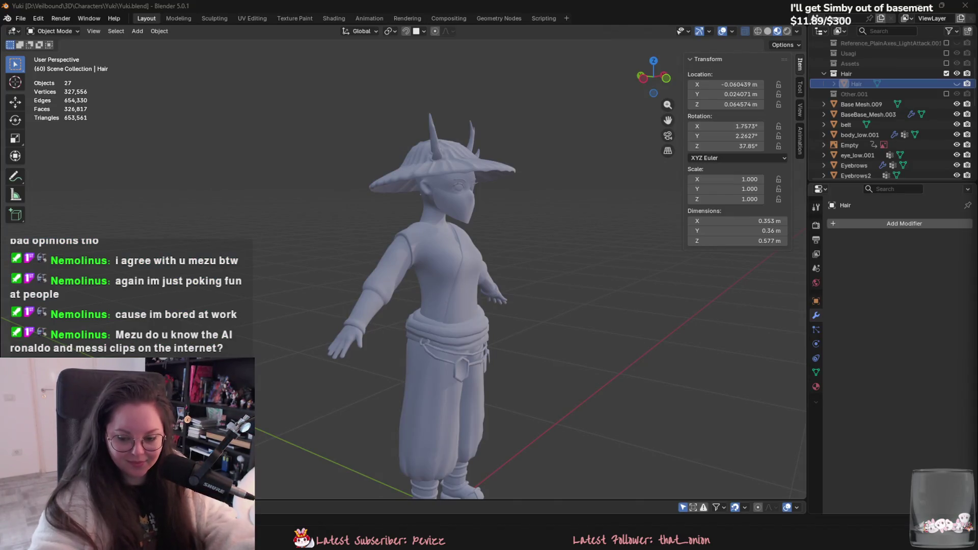
pyautogui.moveTo(331, 255)
pyautogui.mouseDown(button='middle')
pyautogui.moveTo(496, 231)
pyautogui.moveTo(557, 243)
pyautogui.moveTo(561, 268)
pyautogui.mouseUp(button='middle')
pyautogui.scroll(4, 526, 241)
pyautogui.scroll(2, 527, 241)
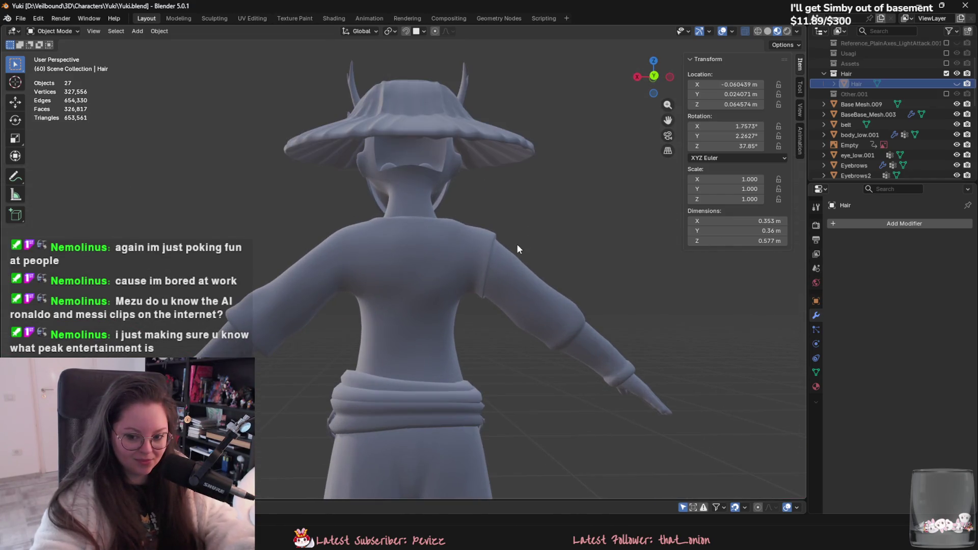
pyautogui.moveTo(517, 243); pyautogui.dragTo(531, 288, button='middle')
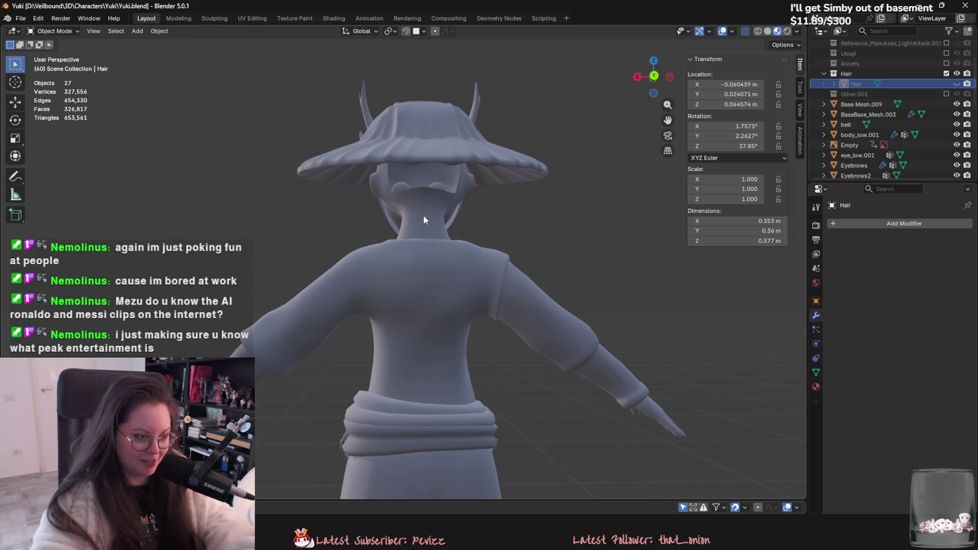
pyautogui.click(423, 220)
pyautogui.press('Tab')
pyautogui.press('KP_1')
pyautogui.keyDown('alt'); pyautogui.click(426, 210); pyautogui.keyUp('alt')
pyautogui.click(748, 75)
pyautogui.moveTo(529, 244)
pyautogui.mouseDown(button='middle')
pyautogui.moveTo(668, 296)
pyautogui.moveTo(492, 264)
pyautogui.moveTo(524, 309)
pyautogui.moveTo(582, 298)
pyautogui.moveTo(451, 283)
pyautogui.moveTo(275, 298)
pyautogui.moveTo(436, 303)
pyautogui.moveTo(562, 329)
pyautogui.mouseUp(button='middle')
pyautogui.press('Tab')
pyautogui.hotkey('ctrl', 's')
# Step: Select the shirt (Plane.006) and inspect it up close, briefly entering Edit Mode
pyautogui.scroll(-3, 561, 329)
pyautogui.click(476, 369)
pyautogui.moveTo(476, 368); pyautogui.dragTo(433, 314, button='middle')
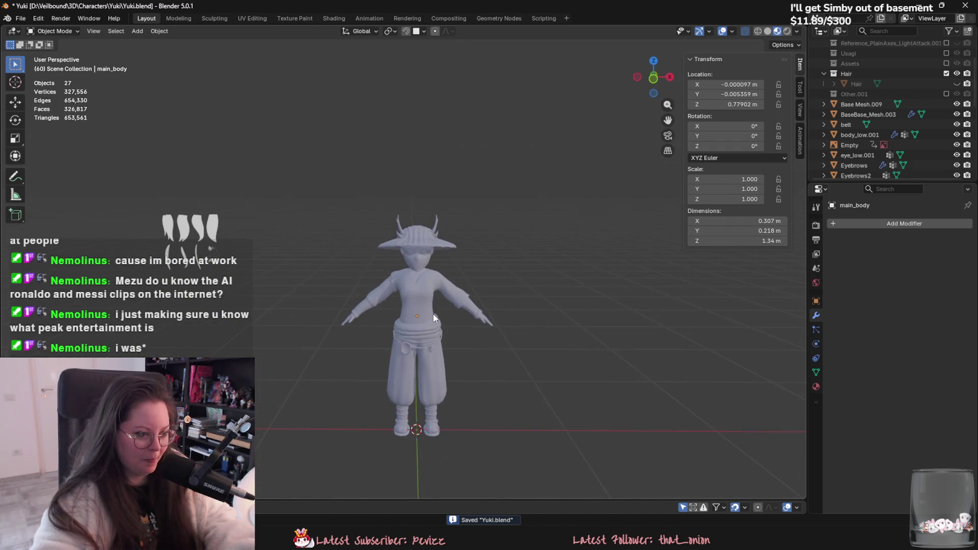
pyautogui.click(433, 313)
pyautogui.scroll(3, 441, 307)
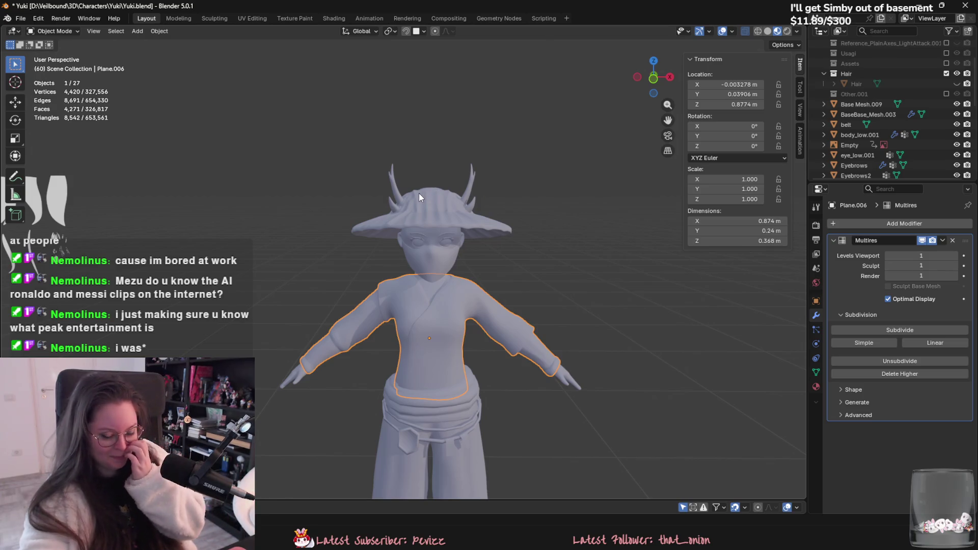
pyautogui.moveTo(374, 161)
pyautogui.mouseDown(button='middle')
pyautogui.moveTo(437, 260)
pyautogui.moveTo(429, 237)
pyautogui.moveTo(439, 234)
pyautogui.mouseUp(button='middle')
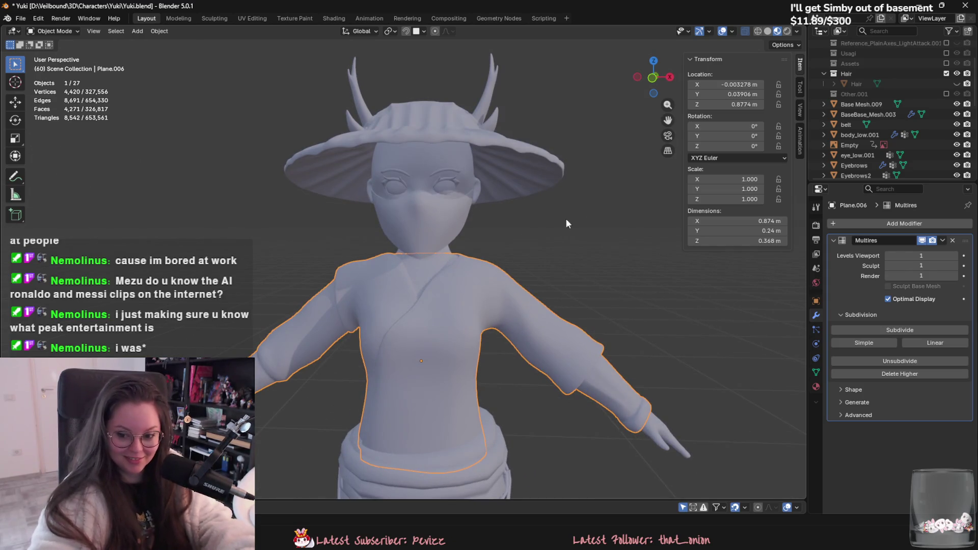
pyautogui.scroll(2, 566, 218)
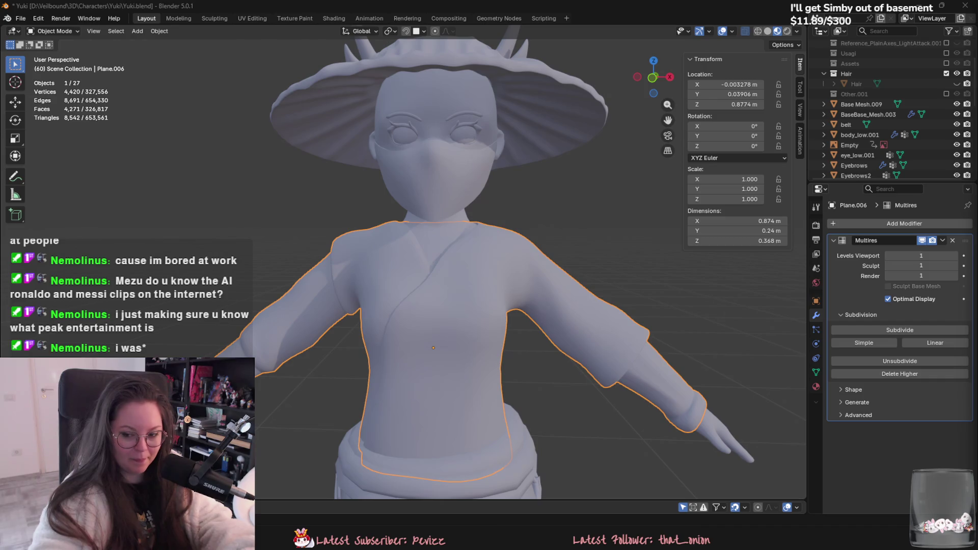
pyautogui.scroll(-2, 478, 233)
pyautogui.press('Tab')
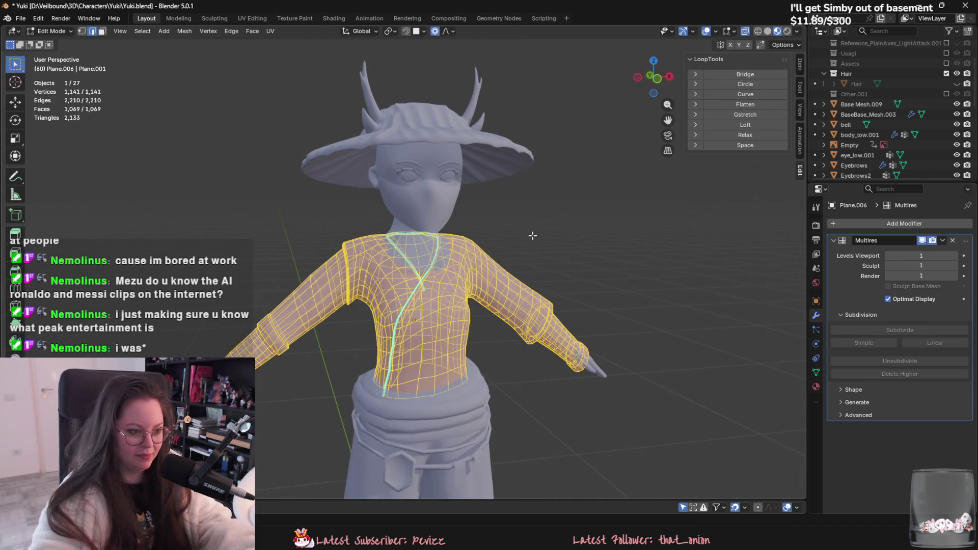
pyautogui.press('Tab')
pyautogui.scroll(-3, 407, 229)
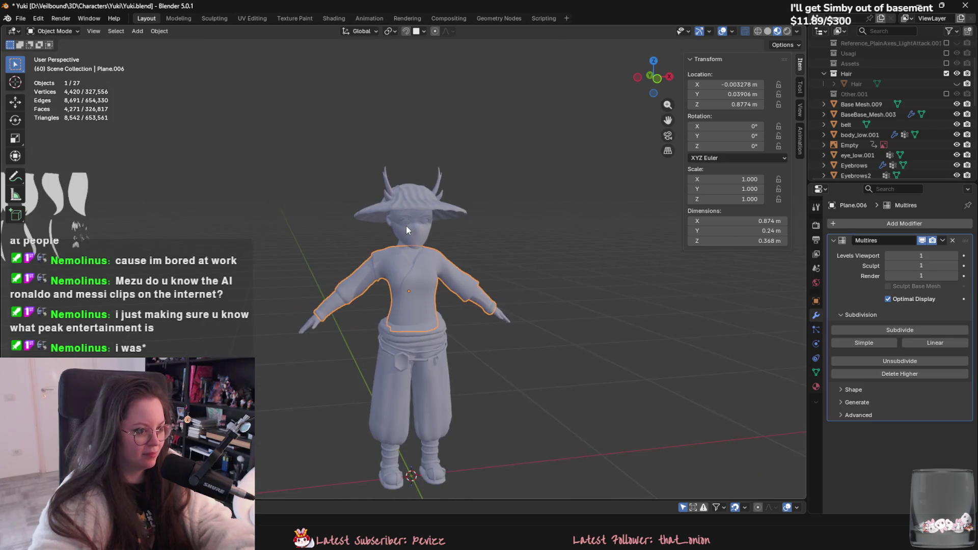
# Step: Select the hat so hat_low's Multires modifier shows in Properties
pyautogui.click(405, 225)
pyautogui.press('a')
pyautogui.moveTo(437, 243)
pyautogui.mouseDown(button='middle')
pyautogui.moveTo(333, 402)
pyautogui.moveTo(406, 217)
pyautogui.mouseUp(button='middle')
pyautogui.click(406, 206)
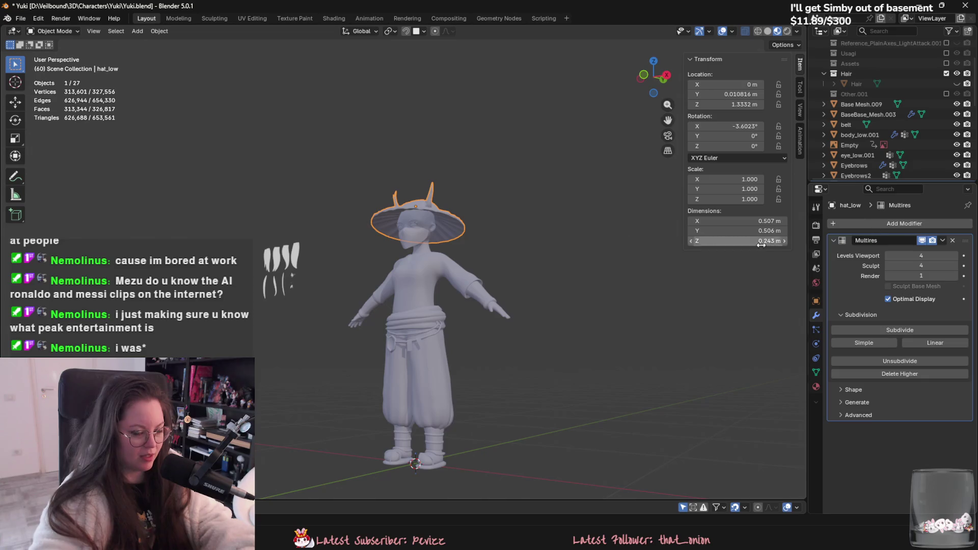
# Step: Set hat_low's Multires levels to Viewport 1, Sculpt 1 and Render 0
pyautogui.click(889, 255)
pyautogui.click(889, 254)
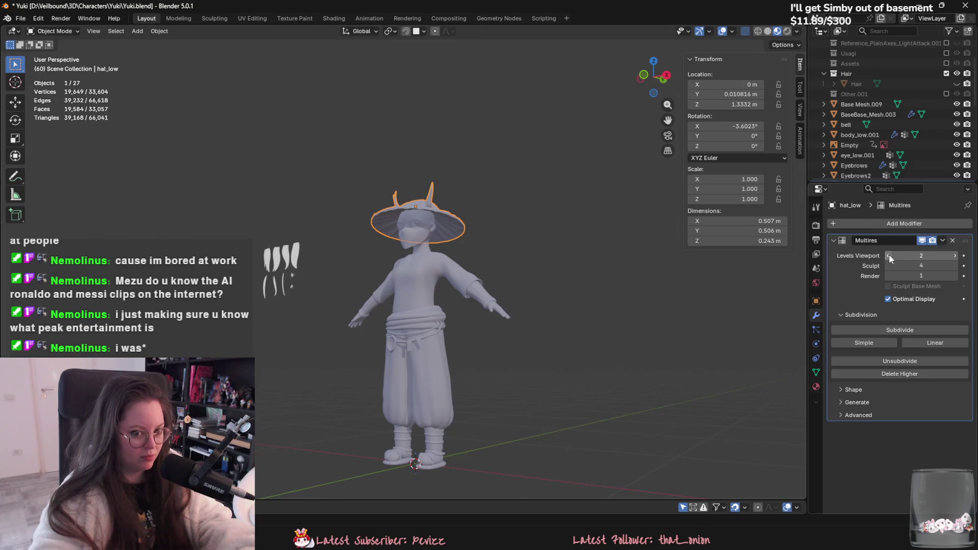
pyautogui.click(889, 255)
pyautogui.click(890, 276)
pyautogui.click(890, 265)
pyautogui.click(890, 265)
pyautogui.click(890, 264)
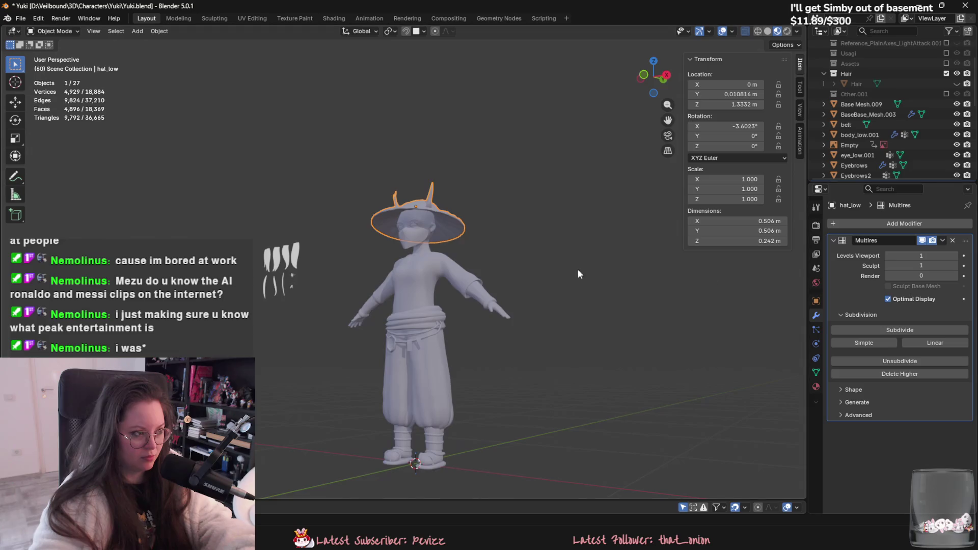
# Step: Check the shirt, main body, belt, trousers and hands one after another
pyautogui.moveTo(576, 268); pyautogui.dragTo(608, 288, button='middle')
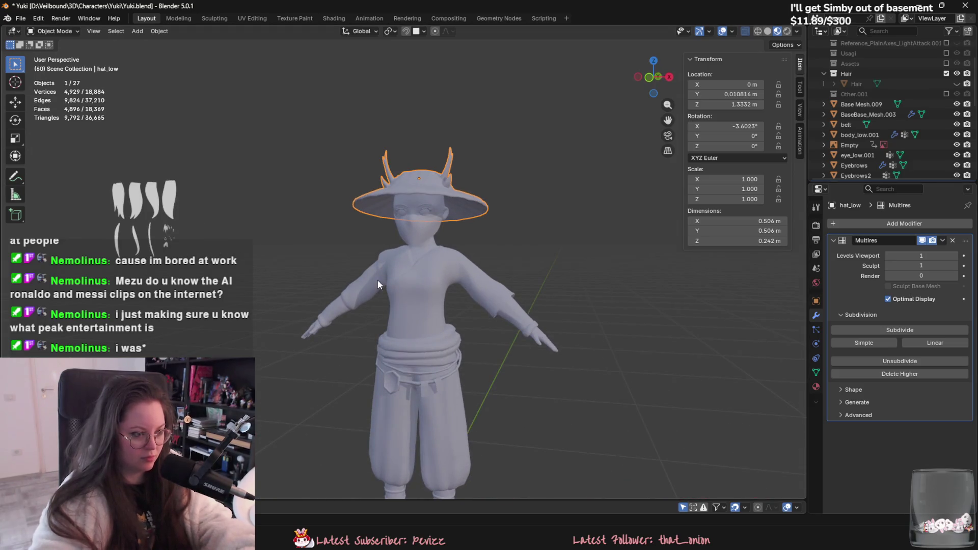
pyautogui.click(378, 280)
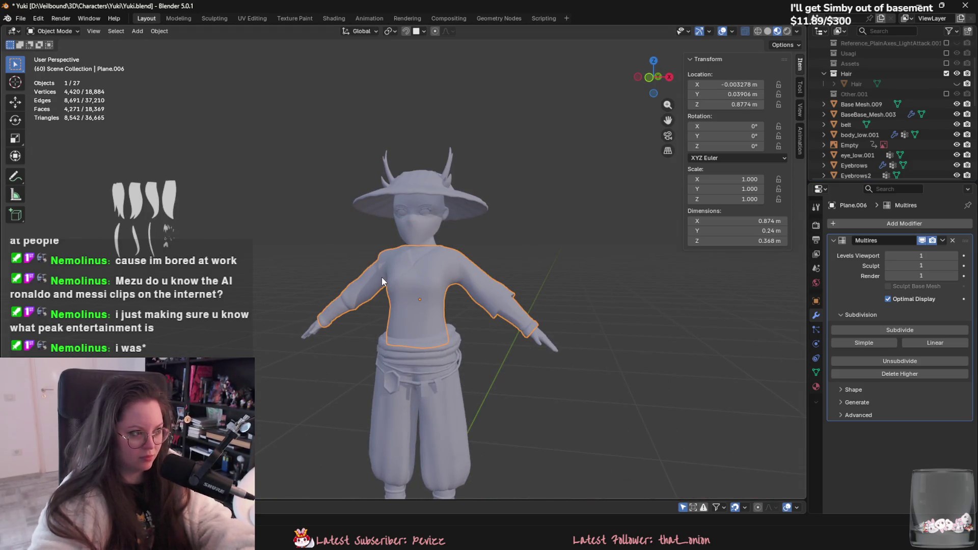
pyautogui.click(422, 248)
pyautogui.click(420, 354)
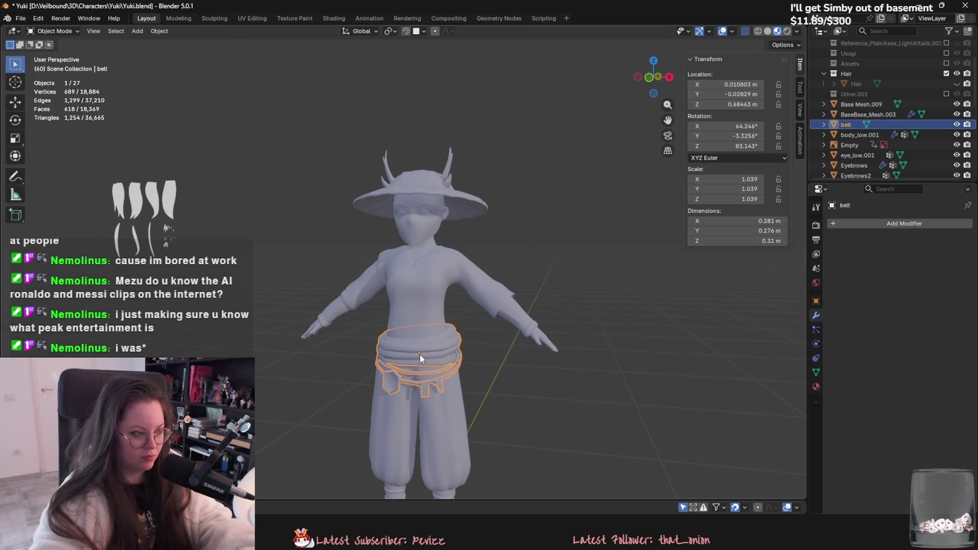
pyautogui.click(451, 421)
pyautogui.click(315, 329)
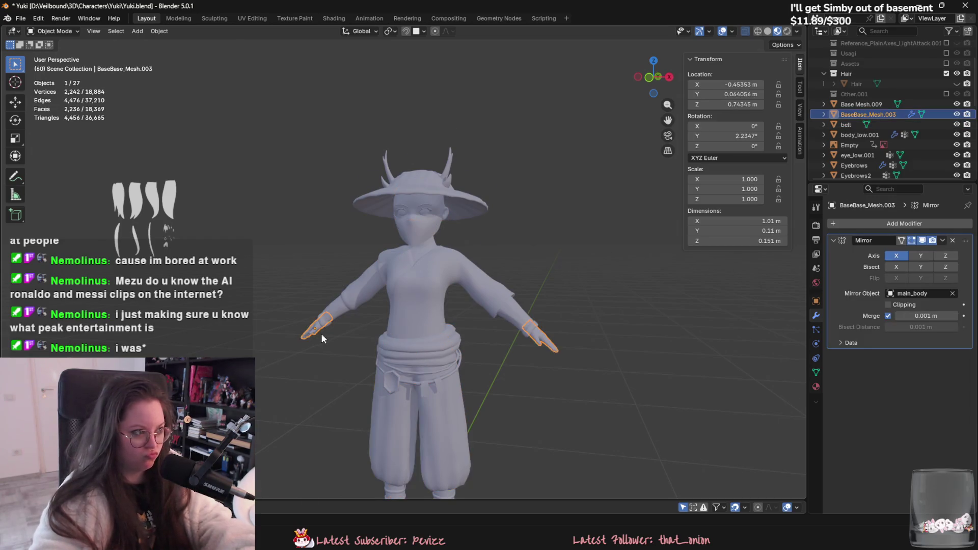
# Step: Inspect the hands mesh in Edit Mode from the side
pyautogui.press('Tab')
pyautogui.moveTo(407, 359); pyautogui.dragTo(552, 377, button='middle')
pyautogui.scroll(5, 472, 312)
pyautogui.scroll(2, 472, 312)
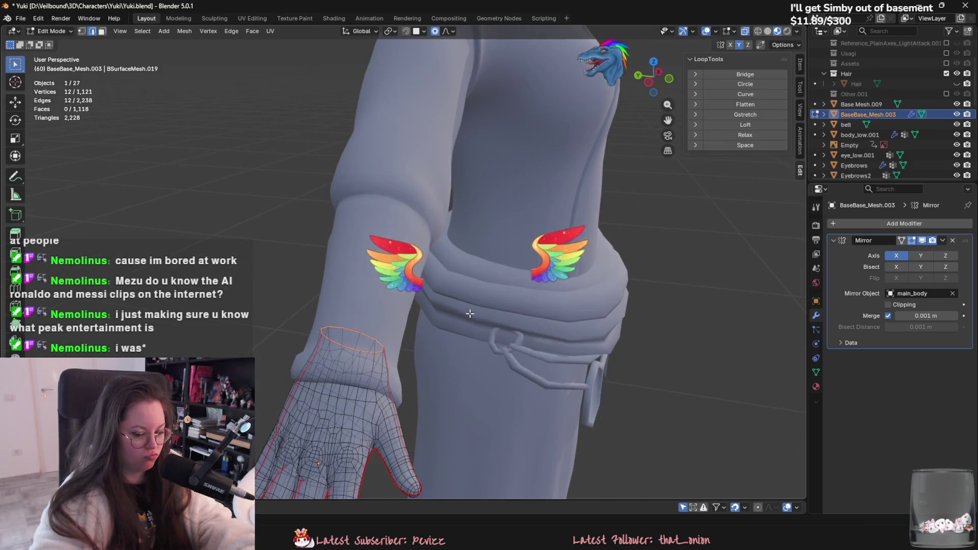
pyautogui.scroll(-6, 485, 321)
pyautogui.moveTo(485, 321)
pyautogui.mouseDown(button='middle')
pyautogui.moveTo(448, 324)
pyautogui.moveTo(509, 326)
pyautogui.moveTo(469, 332)
pyautogui.mouseUp(button='middle')
pyautogui.scroll(3, 552, 327)
pyautogui.scroll(-3, 541, 339)
pyautogui.press('Tab')
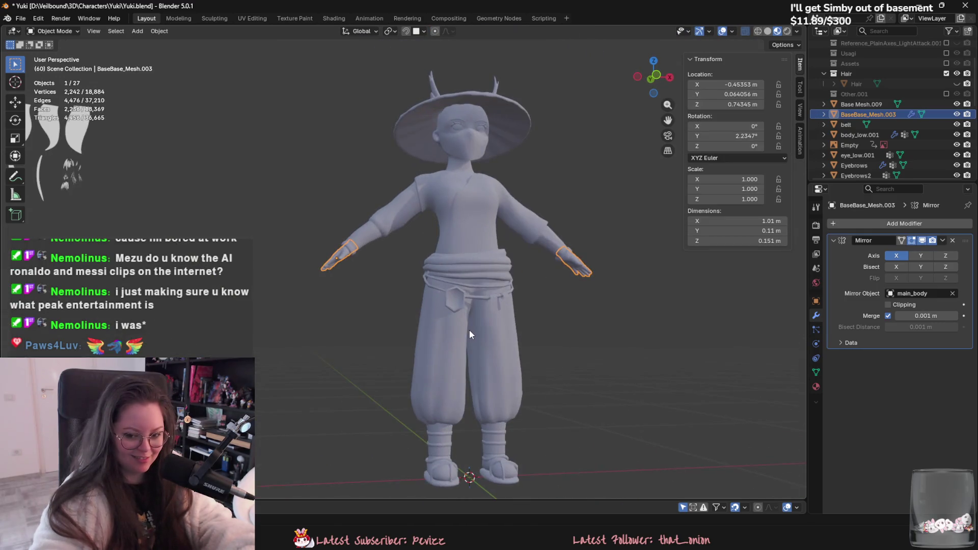
# Step: Check the leg wraps and main body, then box-select all 12 character objects
pyautogui.scroll(2, 478, 340)
pyautogui.click(451, 447)
pyautogui.scroll(-2, 453, 448)
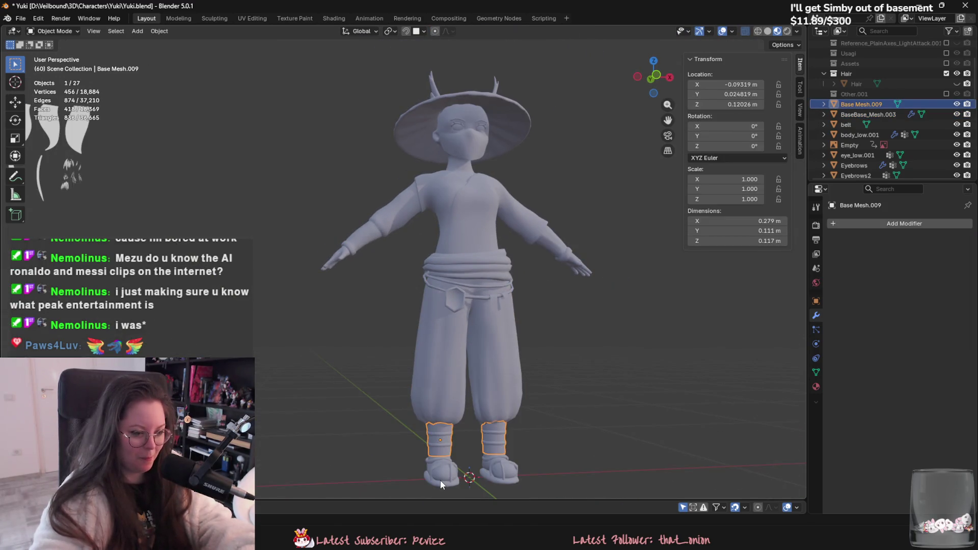
pyautogui.click(440, 480)
pyautogui.scroll(-2, 448, 396)
pyautogui.scroll(3, 441, 395)
pyautogui.scroll(2, 441, 395)
pyautogui.scroll(-5, 447, 367)
pyautogui.moveTo(262, 89); pyautogui.dragTo(441, 310)
pyautogui.moveTo(441, 311)
pyautogui.mouseDown(button='middle')
pyautogui.moveTo(504, 440)
pyautogui.moveTo(541, 444)
pyautogui.moveTo(516, 361)
pyautogui.mouseUp(button='middle')
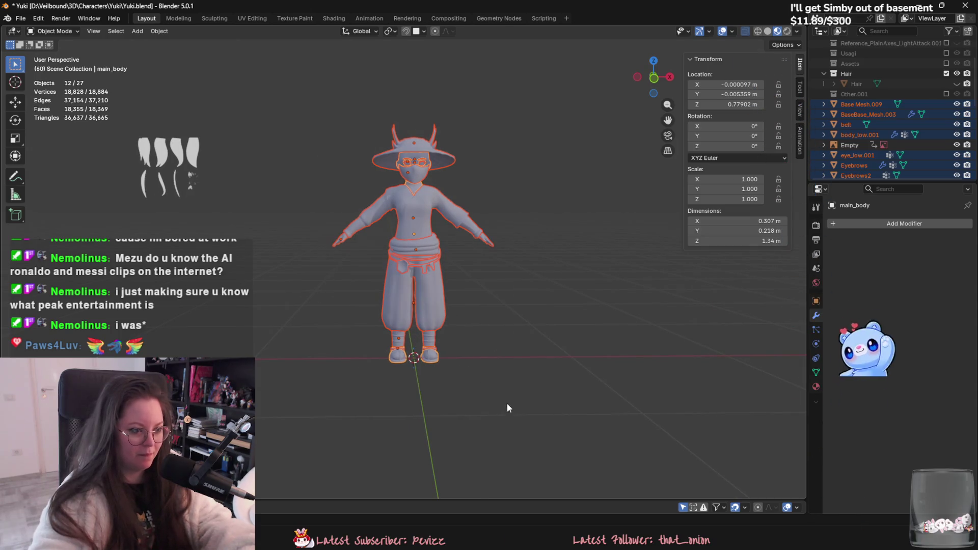
# Step: Copy main_body's material to the other selected pieces via Copy Material to Selected
pyautogui.click(819, 387)
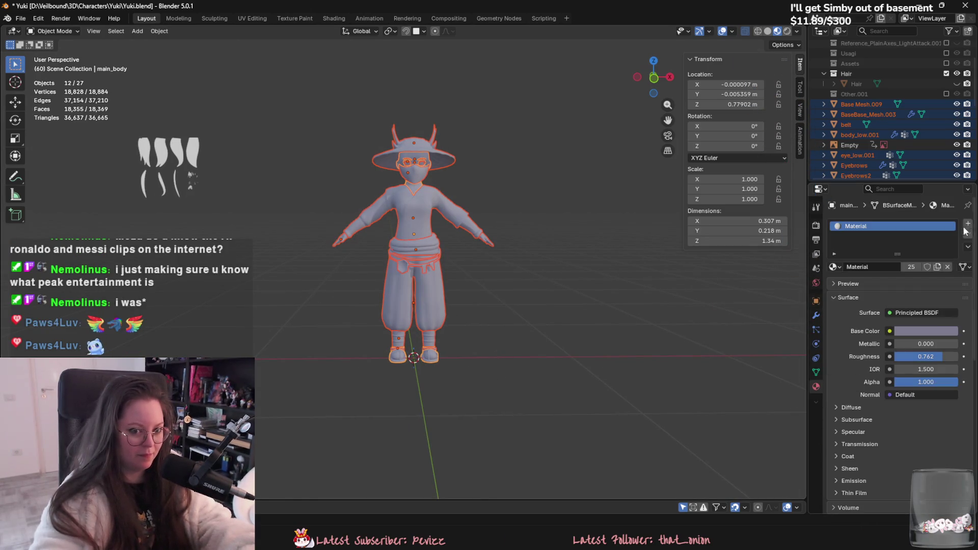
pyautogui.click(967, 246)
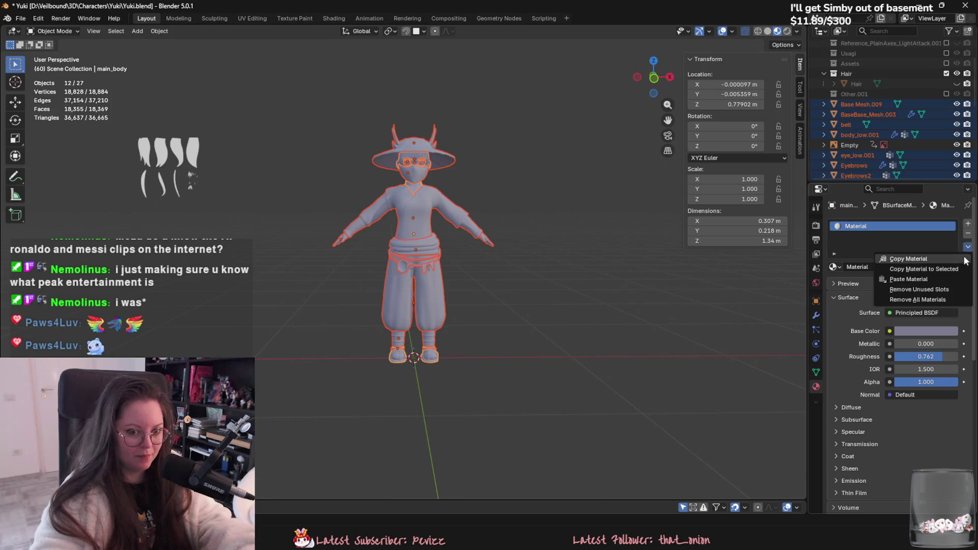
pyautogui.click(957, 270)
# Step: Check main_body in Edit Mode, then box-select all the character body meshes
pyautogui.moveTo(632, 265)
pyautogui.mouseDown(button='middle')
pyautogui.moveTo(576, 267)
pyautogui.moveTo(536, 295)
pyautogui.mouseUp(button='middle')
pyautogui.press('Tab')
pyautogui.press('Tab')
pyautogui.click(572, 254)
pyautogui.moveTo(573, 255)
pyautogui.mouseDown(button='middle')
pyautogui.moveTo(523, 264)
pyautogui.moveTo(556, 254)
pyautogui.mouseUp(button='middle')
pyautogui.press('Tab')
pyautogui.press('Tab')
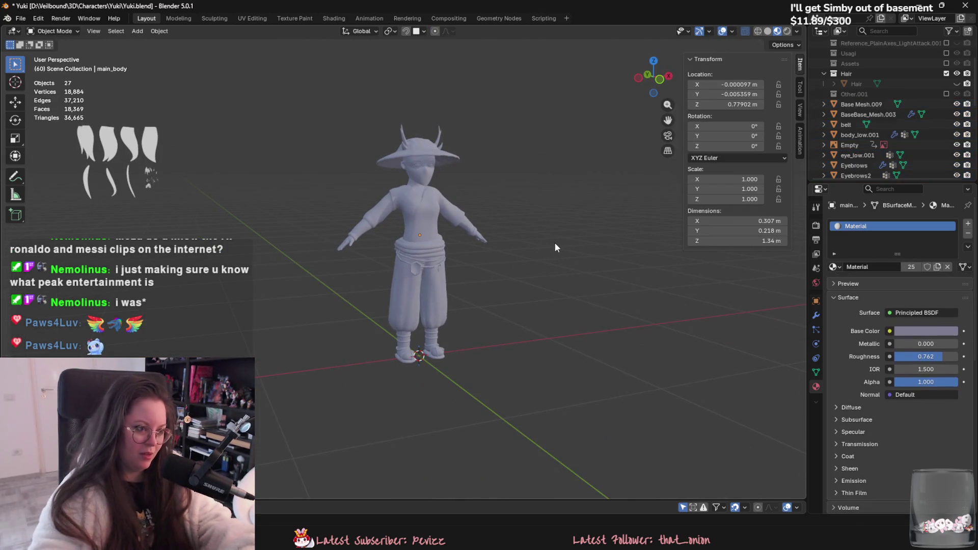
pyautogui.moveTo(343, 96); pyautogui.dragTo(496, 401)
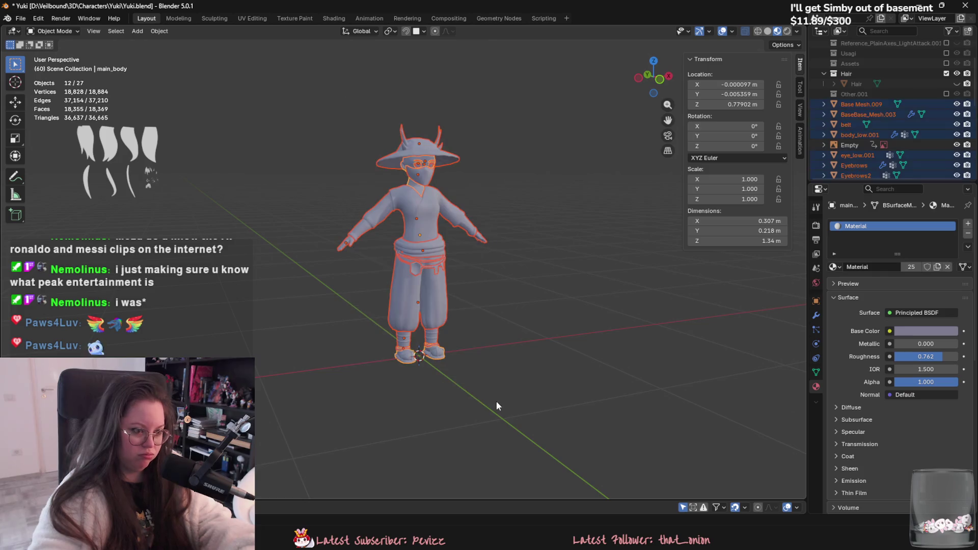
# Step: Move the selected meshes into a new collection named Yuki_Body_Main
pyautogui.press('m')
pyautogui.click(515, 356)
pyautogui.write('Body_Main')
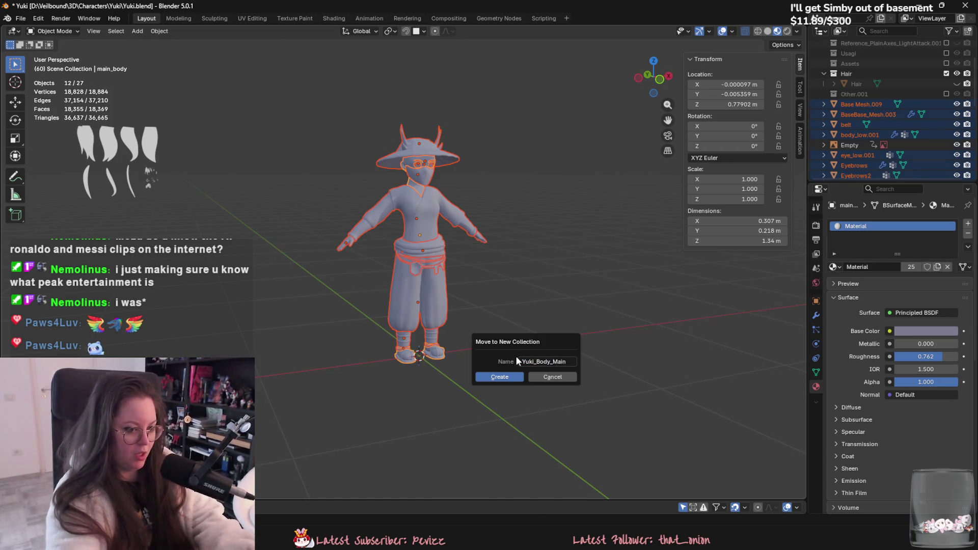
pyautogui.press('Return')
# Step: Delete the Empty and the loose planes through Plane.026 from the outliner
pyautogui.click(825, 105)
pyautogui.click(863, 112)
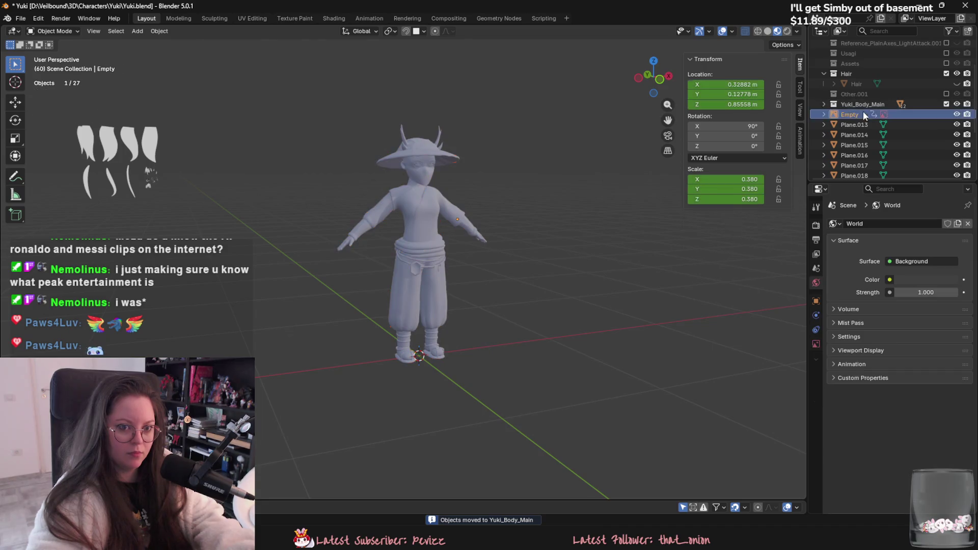
pyautogui.scroll(-2, 864, 139)
pyautogui.scroll(-3, 863, 138)
pyautogui.keyDown('shift'); pyautogui.click(868, 164); pyautogui.keyUp('shift')
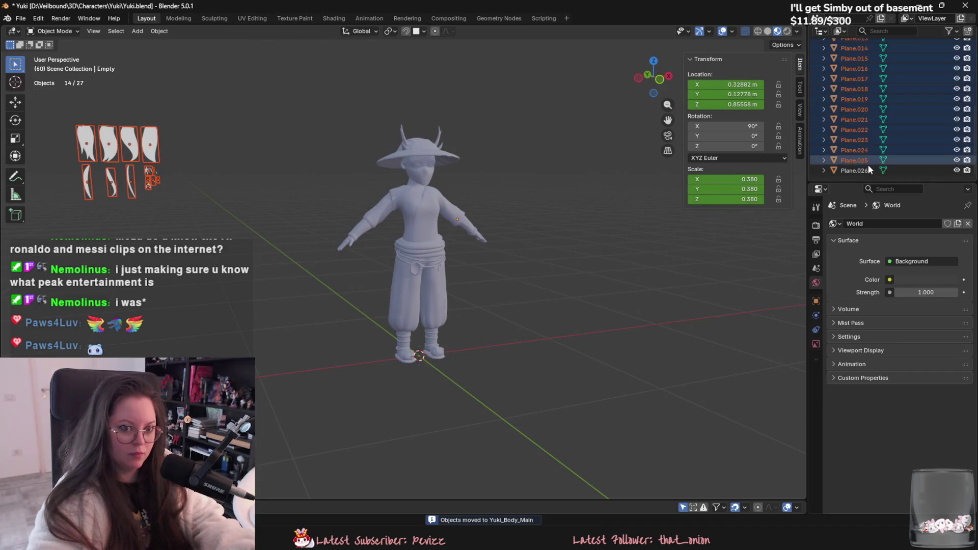
pyautogui.scroll(-3, 356, 163)
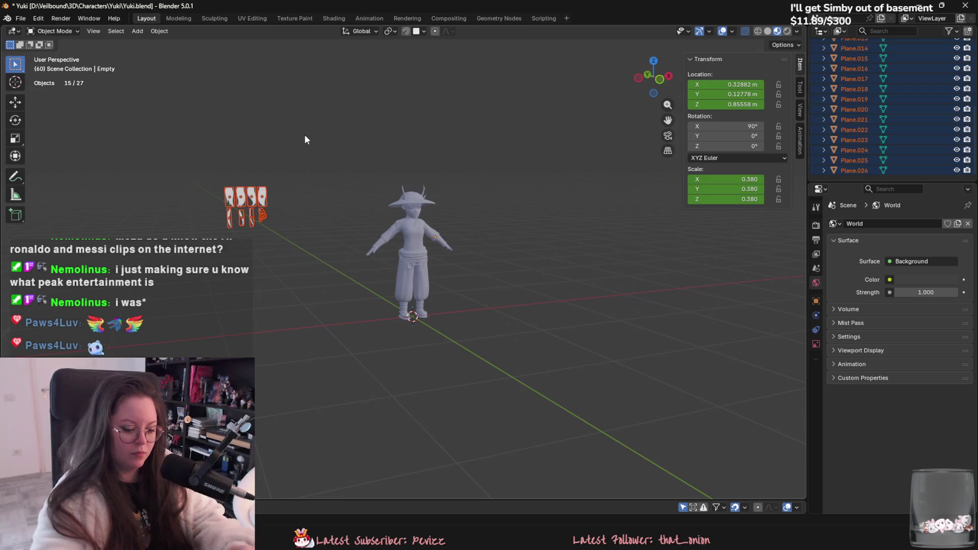
pyautogui.press('Delete')
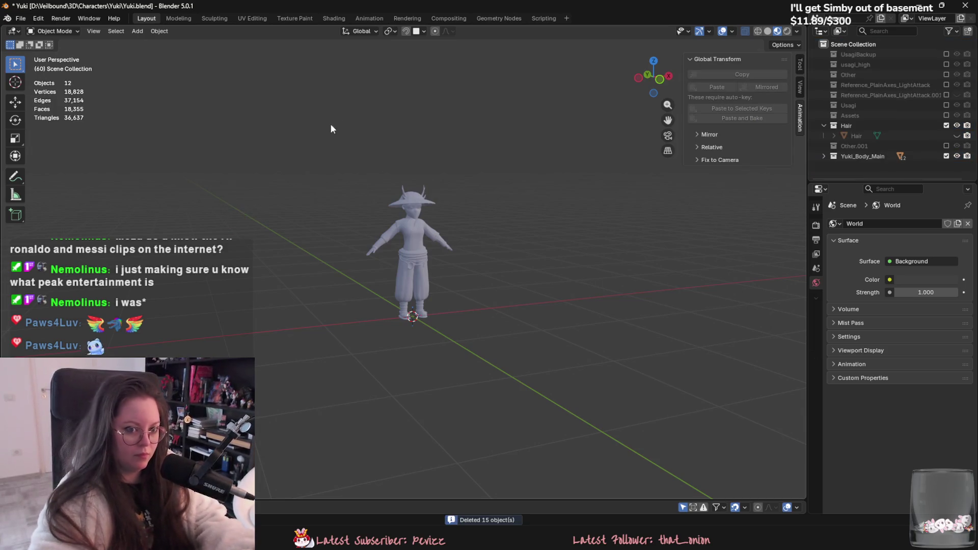
# Step: Duplicate Yuki_Body_Main and rename the copy Yuki_Body_Main_Backup
pyautogui.click(827, 128)
pyautogui.click(824, 126)
pyautogui.rightClick(872, 146)
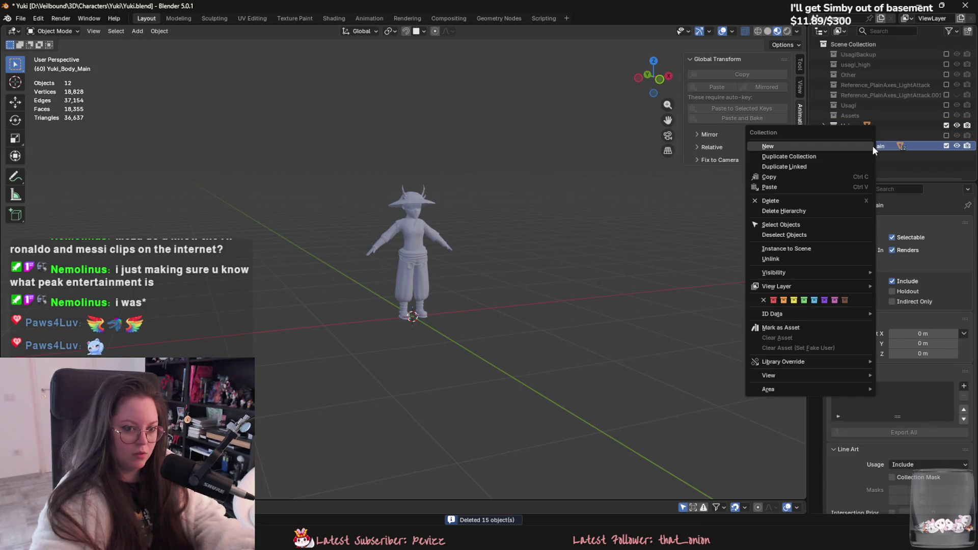
pyautogui.click(845, 156)
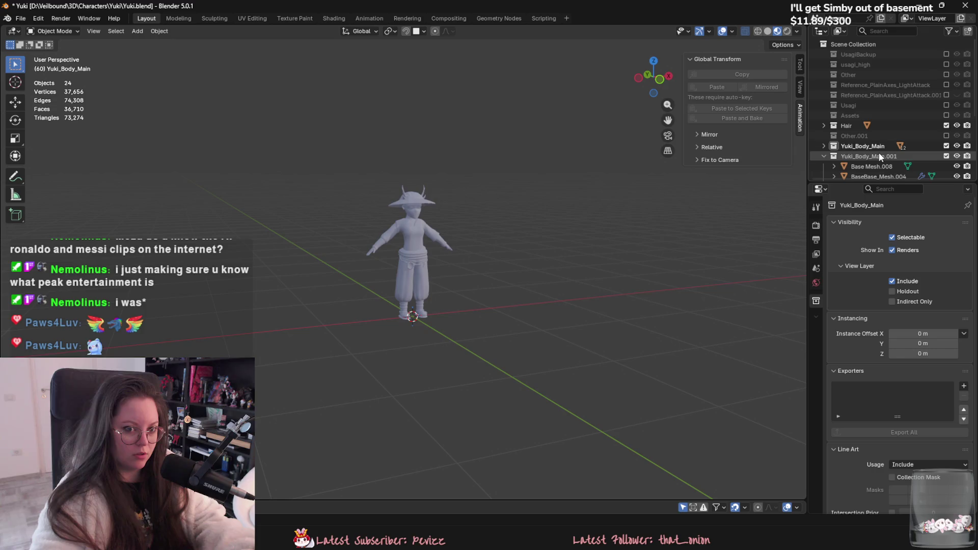
pyautogui.doubleClick(880, 156)
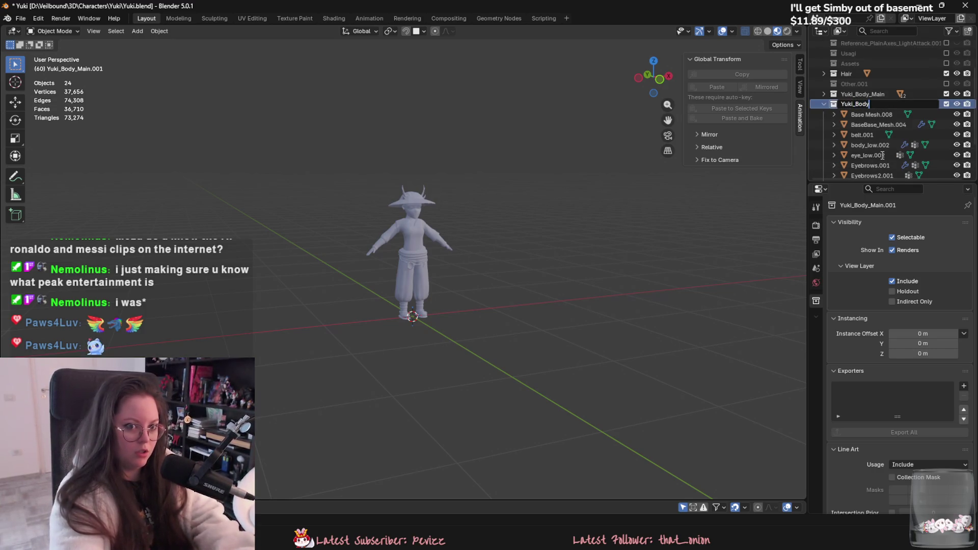
pyautogui.write('_Back')
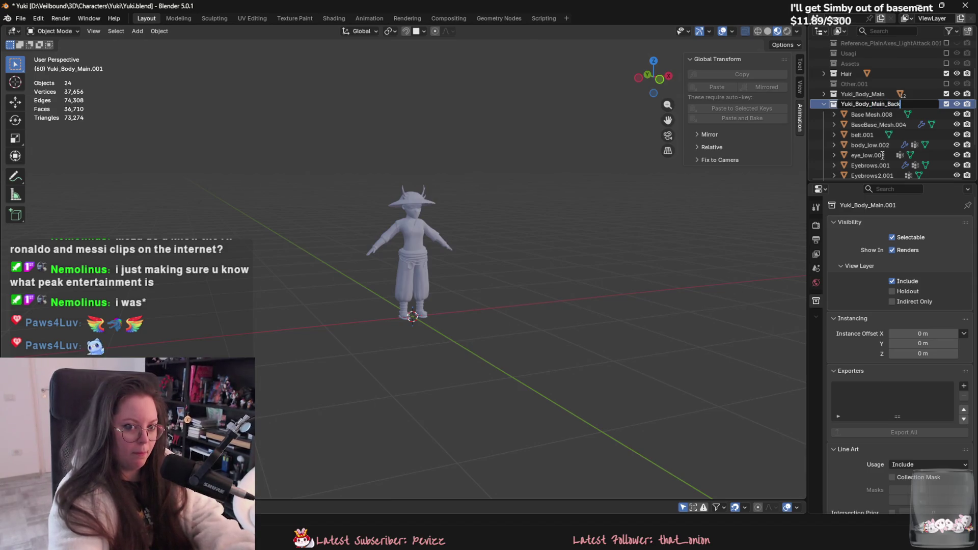
pyautogui.write('up')
pyautogui.press('Return')
pyautogui.press('e')
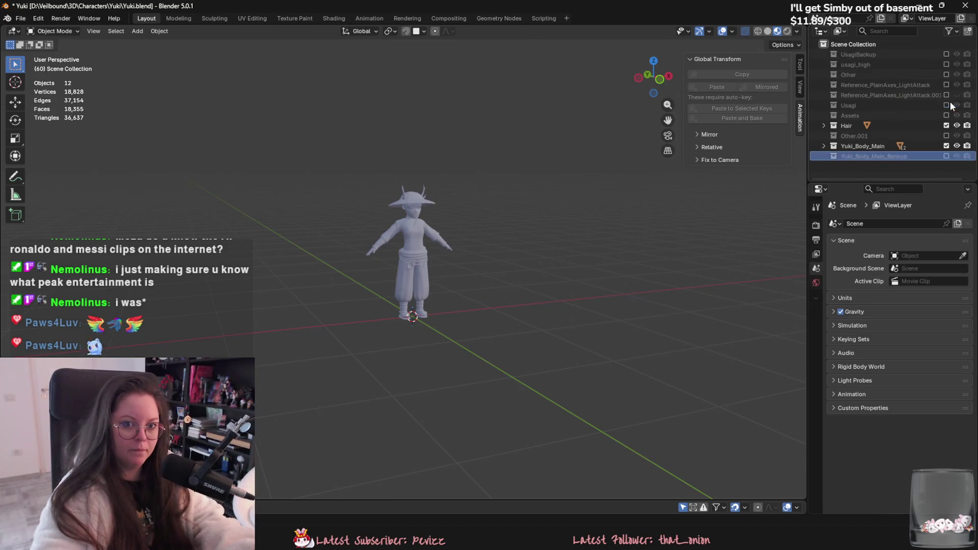
# Step: Make a second copy named Yuki_Body_Main_high and exclude it from the scene
pyautogui.rightClick(855, 145)
pyautogui.click(855, 146)
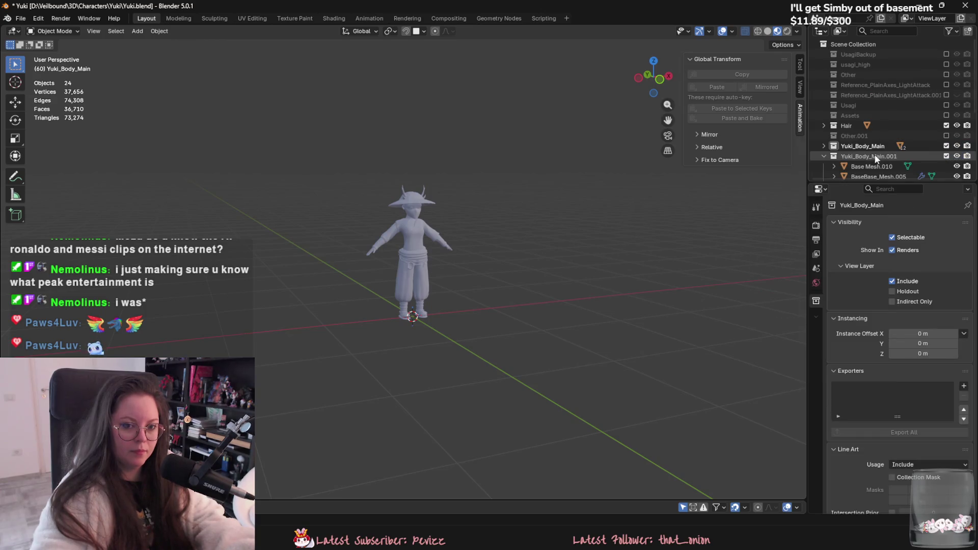
pyautogui.scroll(-3, 884, 171)
pyautogui.doubleClick(866, 103)
pyautogui.press('BackSpace')
pyautogui.press('BackSpace')
pyautogui.write('_high')
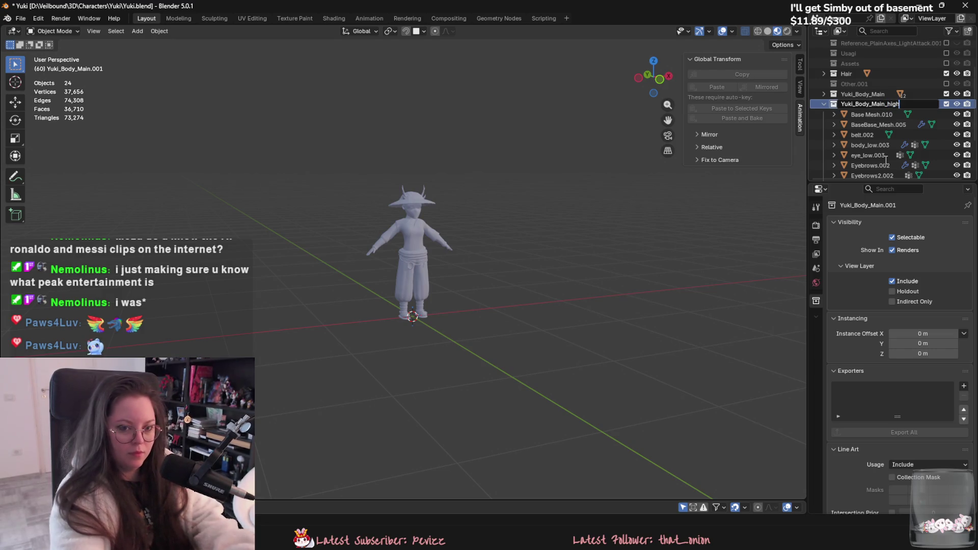
pyautogui.press('Return')
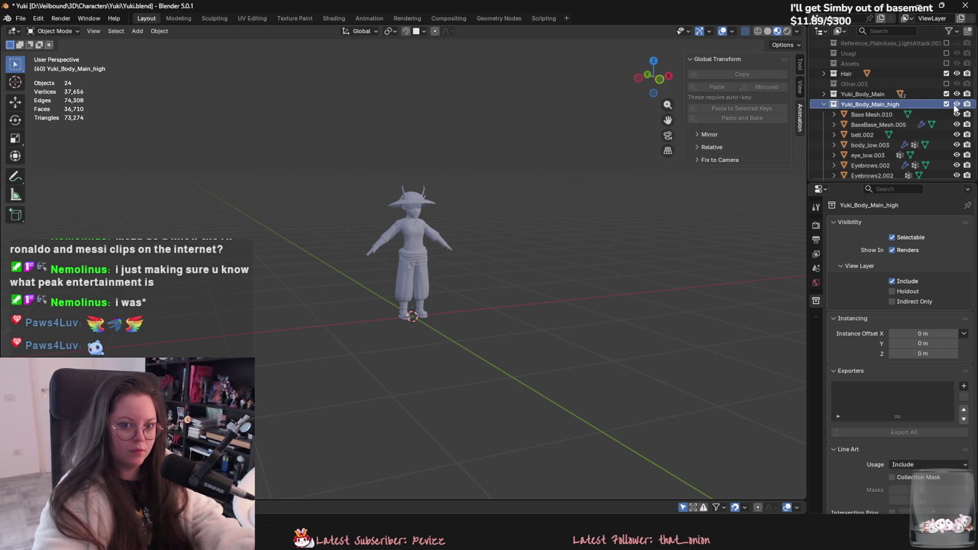
pyautogui.press('e')
pyautogui.click(824, 147)
# Step: Convert all 12 body objects to plain meshes and join them into Base Mesh.009
pyautogui.click(863, 156)
pyautogui.scroll(5, 348, 158)
pyautogui.scroll(-6, 347, 158)
pyautogui.press('a')
pyautogui.scroll(4, 457, 300)
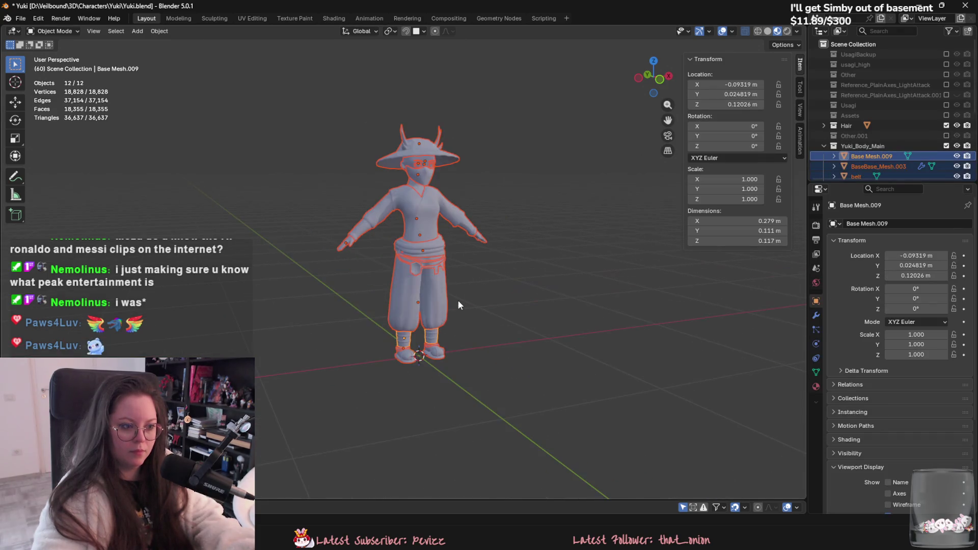
pyautogui.rightClick(435, 269)
pyautogui.moveTo(437, 315)
pyautogui.click(478, 315)
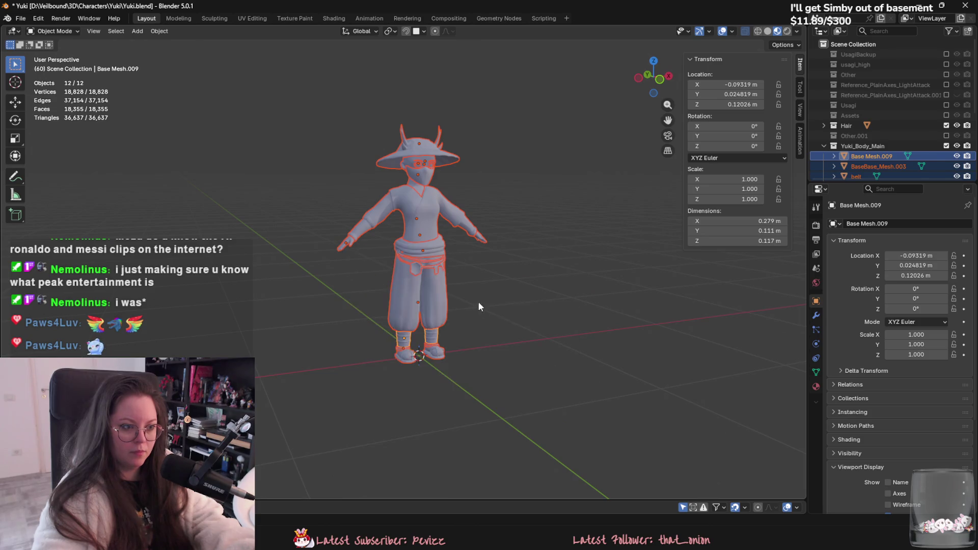
pyautogui.hotkey('ctrl', 'j')
# Step: Select the whole connected hat with its horns and separate it into Base Mesh.011
pyautogui.press('Tab')
pyautogui.scroll(4, 458, 269)
pyautogui.hotkey('alt', 'z')
pyautogui.click(487, 331)
pyautogui.hotkey('alt', 'z')
pyautogui.moveTo(488, 289)
pyautogui.mouseDown(button='middle')
pyautogui.moveTo(493, 351)
pyautogui.moveTo(452, 382)
pyautogui.moveTo(473, 372)
pyautogui.mouseUp(button='middle')
pyautogui.press('l')
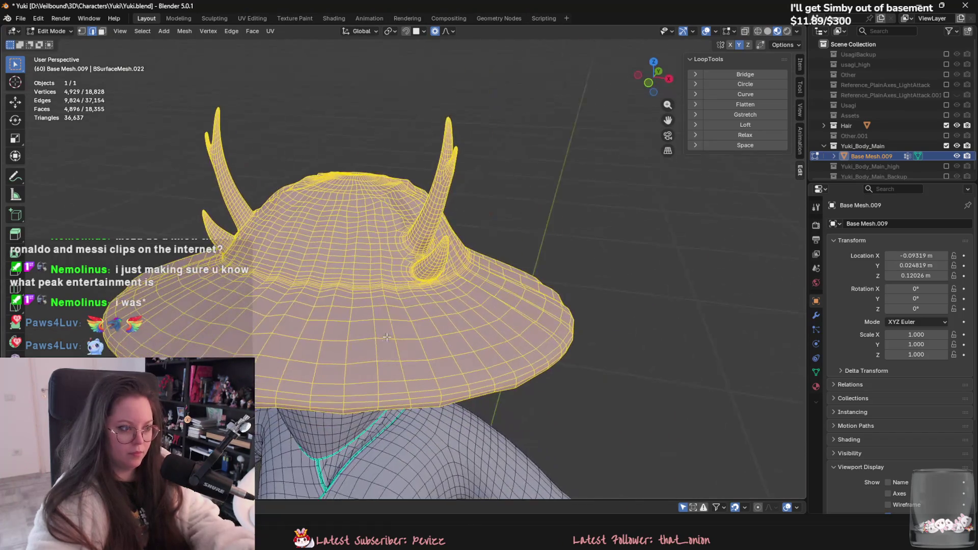
pyautogui.scroll(3, 496, 360)
pyautogui.scroll(-5, 464, 321)
pyautogui.moveTo(464, 321); pyautogui.dragTo(541, 299, button='middle')
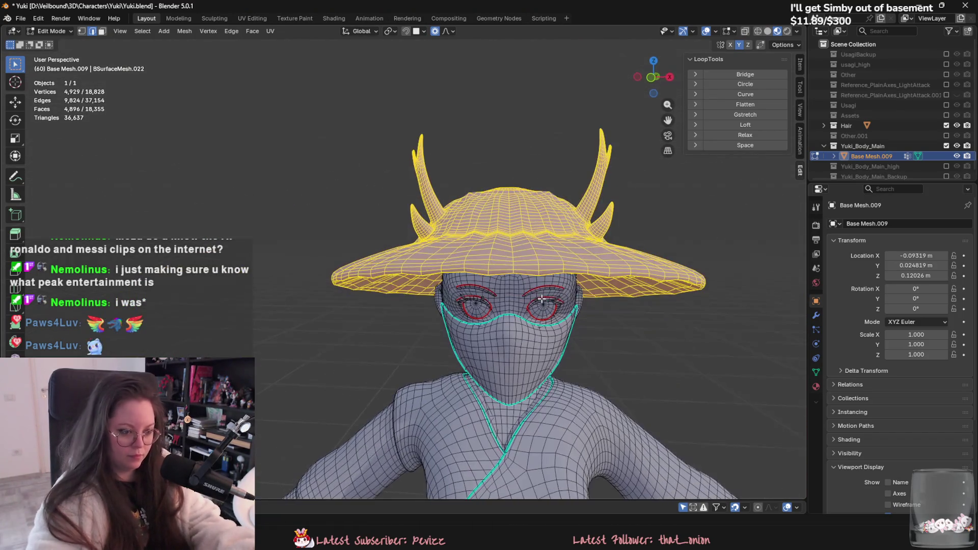
pyautogui.press('p')
pyautogui.click(543, 301)
pyautogui.press('Tab')
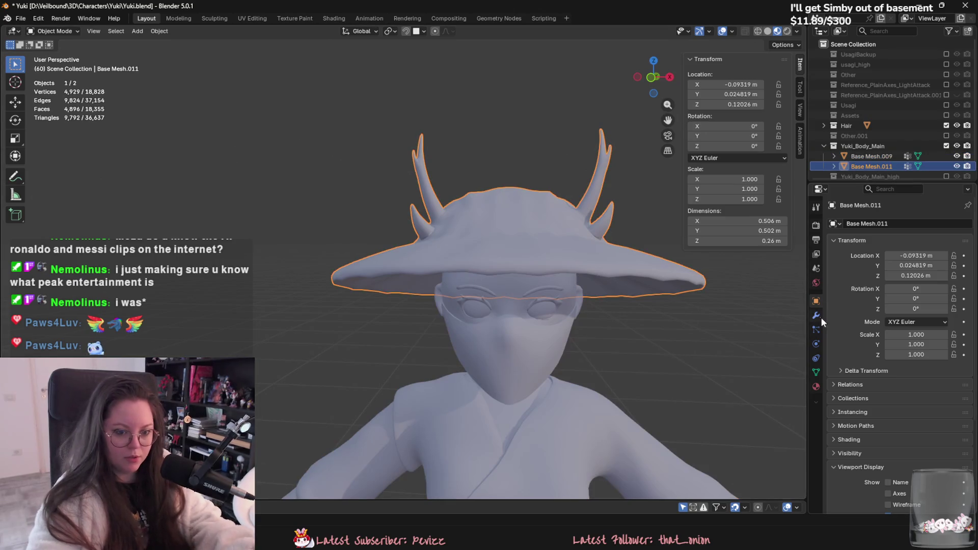
# Step: Add a Decimate modifier to the hat, set Un-Subdivide with 2 iterations, and apply it
pyautogui.click(815, 315)
pyautogui.click(887, 223)
pyautogui.write('dec')
pyautogui.press('Return')
pyautogui.click(914, 256)
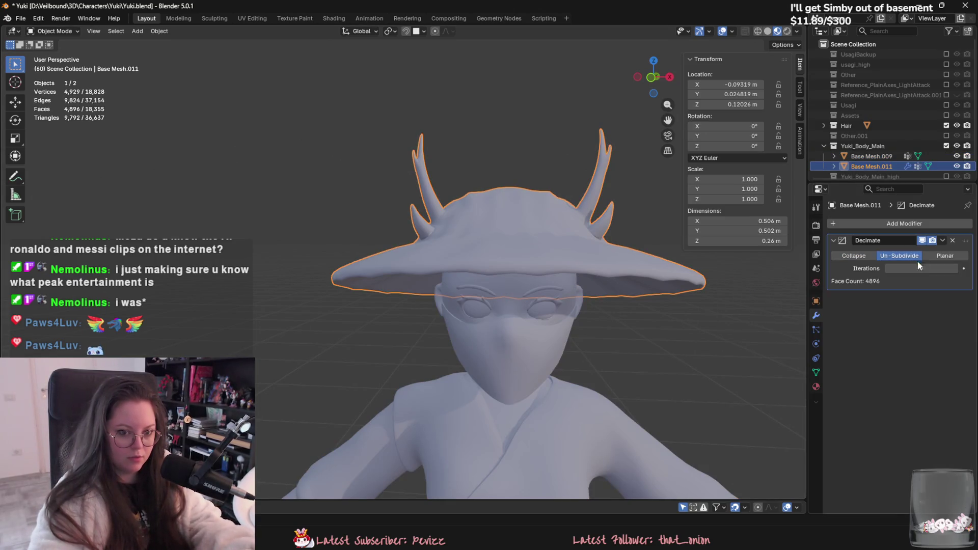
pyautogui.write('2')
pyautogui.press('Return')
pyautogui.keyDown('shift'); pyautogui.moveTo(631, 248); pyautogui.dragTo(582, 242, button='middle'); pyautogui.keyUp('shift')
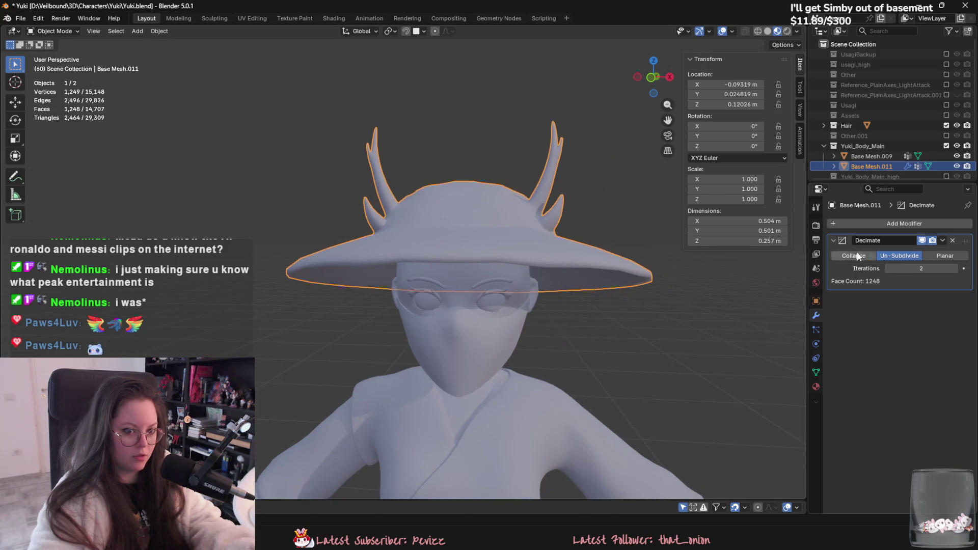
pyautogui.click(924, 239)
pyautogui.moveTo(575, 222); pyautogui.dragTo(563, 277, button='middle')
pyautogui.click(942, 240)
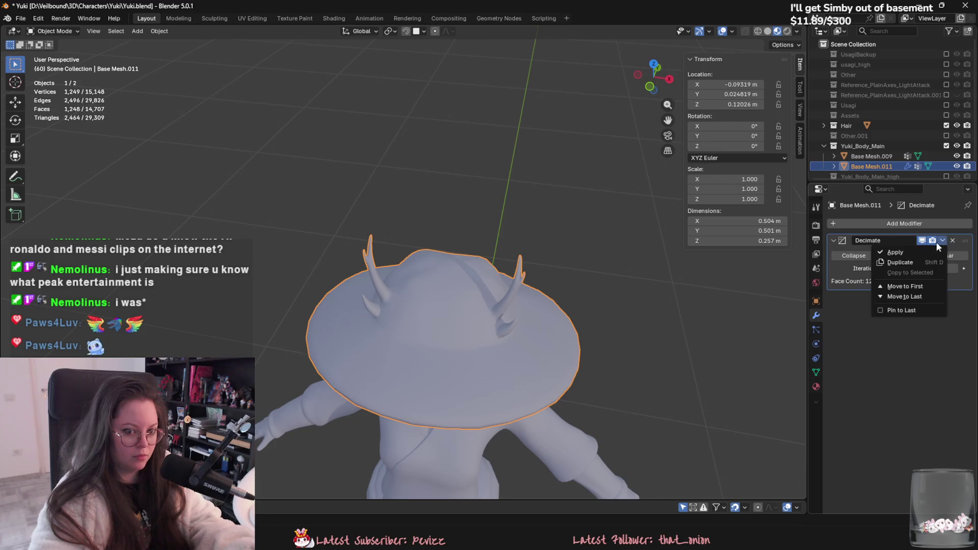
pyautogui.click(884, 252)
# Step: Check the reduced hat mesh in Edit Mode, then select the body mesh for editing
pyautogui.press('Tab')
pyautogui.moveTo(380, 189)
pyautogui.mouseDown(button='middle')
pyautogui.moveTo(422, 326)
pyautogui.moveTo(405, 381)
pyautogui.moveTo(357, 315)
pyautogui.moveTo(263, 264)
pyautogui.moveTo(409, 203)
pyautogui.moveTo(457, 247)
pyautogui.moveTo(463, 322)
pyautogui.mouseUp(button='middle')
pyautogui.press('Tab')
pyautogui.click(439, 212)
pyautogui.press('Tab')
pyautogui.scroll(4, 440, 216)
# Step: Select the connected shirt geometry and separate it into its own object
pyautogui.press('Tab')
pyautogui.press('Tab')
pyautogui.press('l')
pyautogui.press('p')
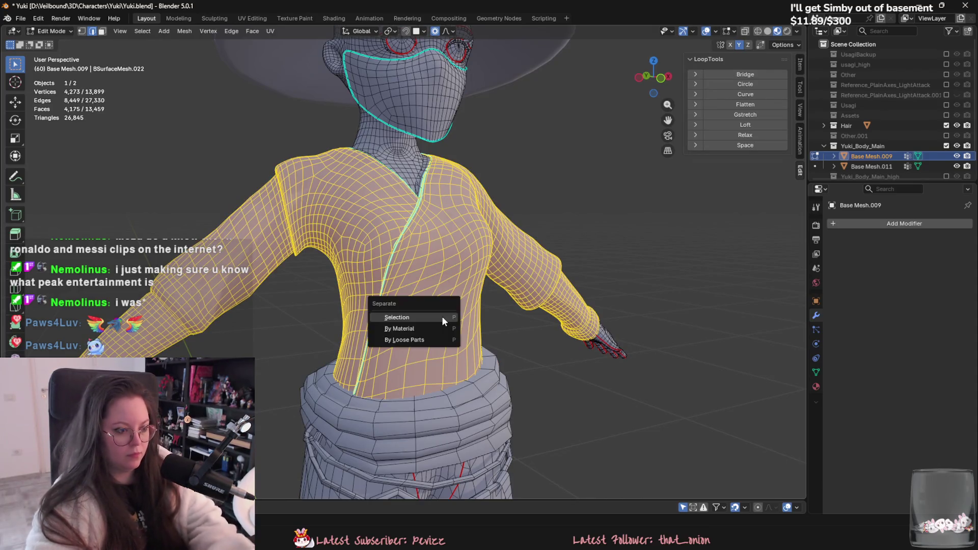
pyautogui.click(442, 317)
pyautogui.press('Tab')
# Step: Isolate and inspect the shirt, then unhide everything, hide the hair and reselect the shirt
pyautogui.moveTo(442, 316)
pyautogui.mouseDown(button='middle')
pyautogui.moveTo(443, 369)
pyautogui.moveTo(500, 291)
pyautogui.moveTo(521, 285)
pyautogui.mouseUp(button='middle')
pyautogui.scroll(-3, 501, 297)
pyautogui.press('Tab')
pyautogui.press('Tab')
pyautogui.hotkey('shift', 'h')
pyautogui.press('Tab')
pyautogui.moveTo(498, 340)
pyautogui.mouseDown(button='middle')
pyautogui.moveTo(510, 295)
pyautogui.moveTo(542, 298)
pyautogui.moveTo(497, 310)
pyautogui.moveTo(392, 400)
pyautogui.mouseUp(button='middle')
pyautogui.press('Tab')
pyautogui.scroll(3, 541, 299)
pyautogui.hotkey('alt', 'h')
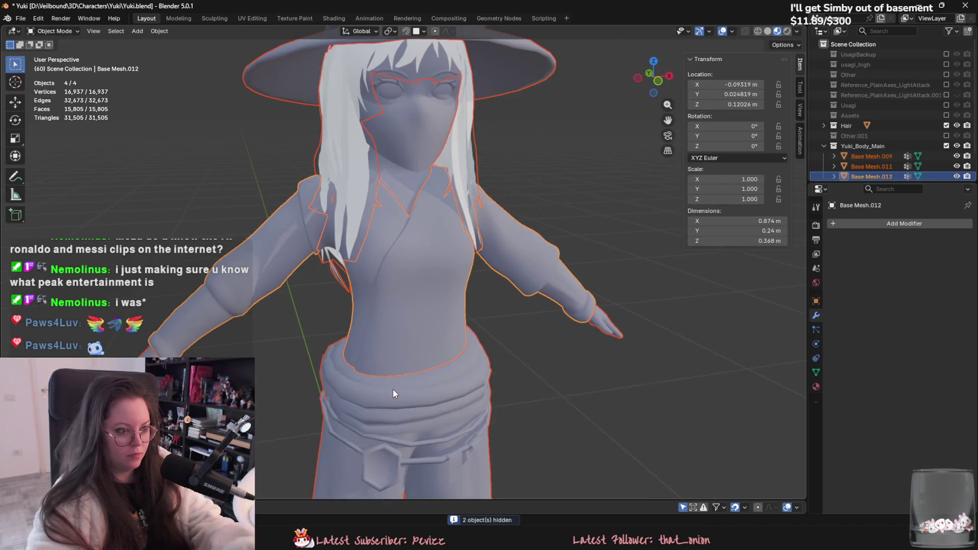
pyautogui.scroll(-2, 392, 389)
pyautogui.click(448, 189)
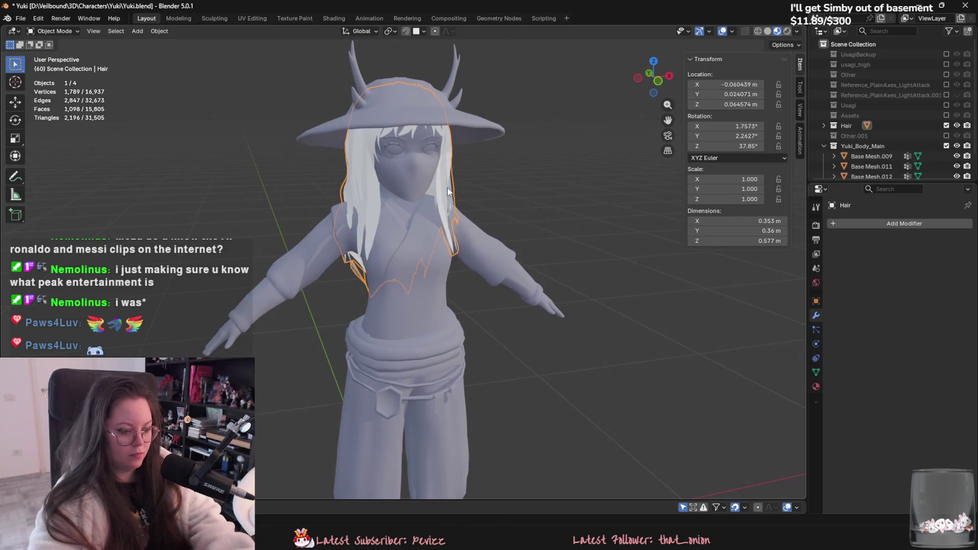
pyautogui.press('h')
pyautogui.click(436, 238)
# Step: Add an Un-Subdivide Decimate with 2 iterations to the shirt and apply it
pyautogui.click(945, 224)
pyautogui.write('dec')
pyautogui.press('Return')
pyautogui.click(902, 255)
pyautogui.moveTo(906, 268); pyautogui.dragTo(914, 270)
pyautogui.moveTo(657, 219)
pyautogui.mouseDown(button='middle')
pyautogui.moveTo(557, 246)
pyautogui.moveTo(579, 245)
pyautogui.moveTo(562, 236)
pyautogui.moveTo(405, 238)
pyautogui.moveTo(609, 163)
pyautogui.mouseUp(button='middle')
pyautogui.press('Tab')
pyautogui.press('Tab')
pyautogui.click(942, 240)
pyautogui.click(888, 252)
pyautogui.press('Tab')
pyautogui.press('Tab')
# Step: On the remaining body mesh, select the connected head and separate it into Base Mesh.013
pyautogui.click(453, 274)
pyautogui.moveTo(453, 273); pyautogui.dragTo(469, 241, button='middle')
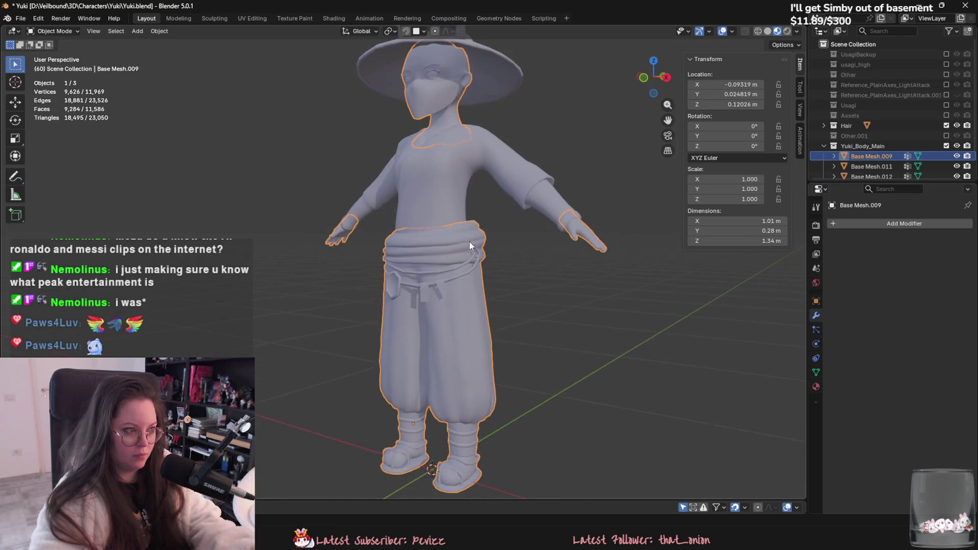
pyautogui.press('Tab')
pyautogui.scroll(2, 500, 285)
pyautogui.moveTo(483, 319); pyautogui.dragTo(401, 284, button='middle')
pyautogui.scroll(-5, 430, 294)
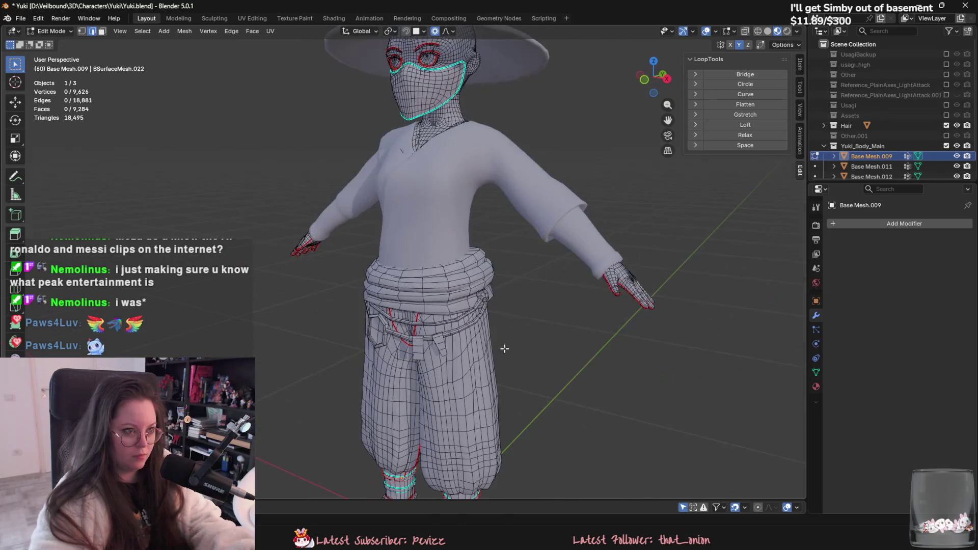
pyautogui.scroll(8, 455, 275)
pyautogui.moveTo(414, 168)
pyautogui.mouseDown(button='middle')
pyautogui.moveTo(443, 236)
pyautogui.moveTo(473, 258)
pyautogui.mouseUp(button='middle')
pyautogui.press('l')
pyautogui.press('p')
pyautogui.click(497, 265)
pyautogui.press('Tab')
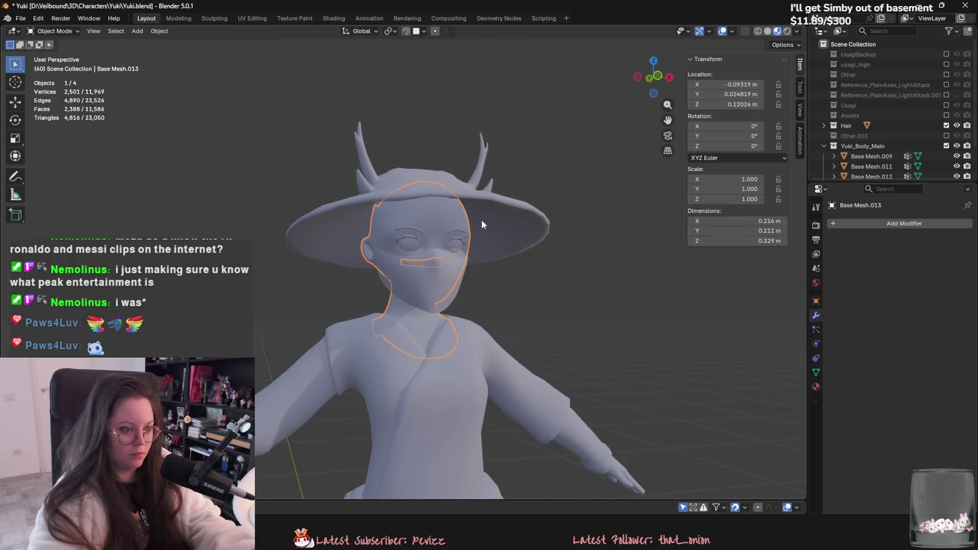
# Step: Add an Un-Subdivide Decimate with 2 iterations to the head and apply it, leaving 725 faces
pyautogui.click(892, 219)
pyautogui.moveTo(898, 225)
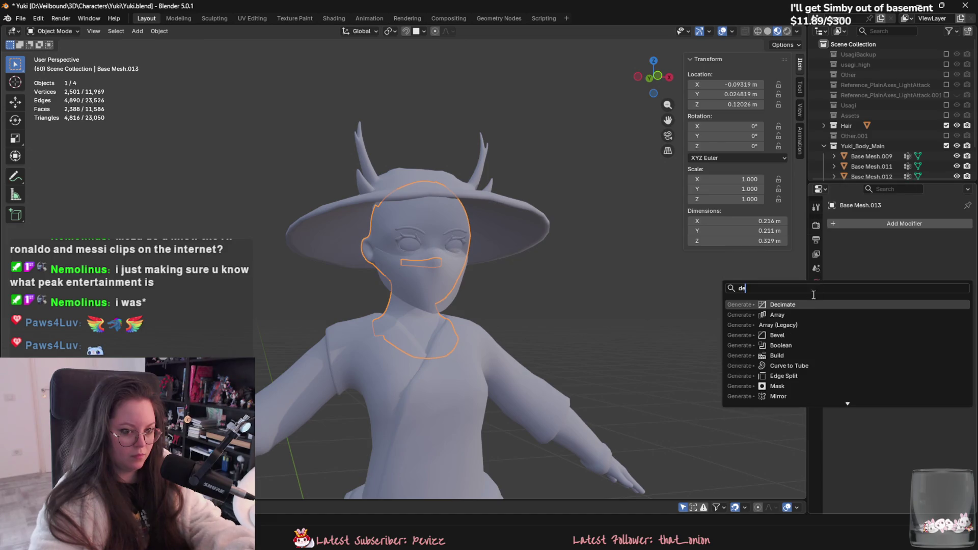
pyautogui.click(759, 283)
pyautogui.click(898, 256)
pyautogui.click(901, 268)
pyautogui.write('2')
pyautogui.press('Return')
pyautogui.moveTo(601, 285)
pyautogui.mouseDown(button='middle')
pyautogui.moveTo(567, 265)
pyautogui.moveTo(515, 194)
pyautogui.moveTo(574, 190)
pyautogui.moveTo(579, 206)
pyautogui.moveTo(469, 188)
pyautogui.moveTo(482, 221)
pyautogui.moveTo(504, 224)
pyautogui.mouseUp(button='middle')
pyautogui.press('Tab')
pyautogui.press('Tab')
pyautogui.click(942, 240)
pyautogui.click(909, 254)
# Step: Unhide everything, hide the hair again, and select all visible body pieces
pyautogui.moveTo(621, 260)
pyautogui.mouseDown(button='middle')
pyautogui.moveTo(589, 286)
pyautogui.moveTo(603, 313)
pyautogui.mouseUp(button='middle')
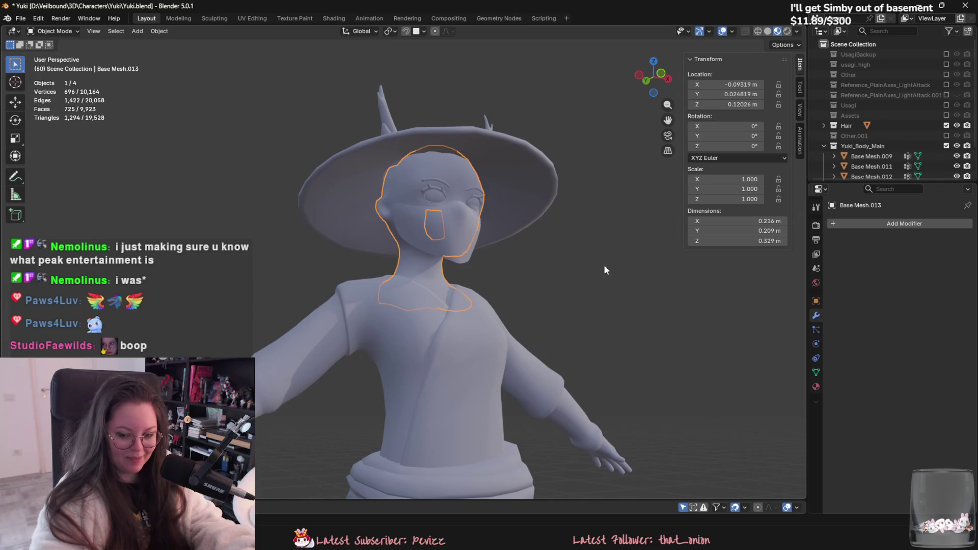
pyautogui.hotkey('alt', 'h')
pyautogui.moveTo(687, 314)
pyautogui.mouseDown(button='middle')
pyautogui.moveTo(632, 347)
pyautogui.moveTo(511, 361)
pyautogui.mouseUp(button='middle')
pyautogui.click(451, 249)
pyautogui.press('h')
pyautogui.moveTo(455, 317)
pyautogui.mouseDown(button='middle')
pyautogui.moveTo(600, 309)
pyautogui.moveTo(420, 338)
pyautogui.moveTo(413, 304)
pyautogui.moveTo(409, 337)
pyautogui.moveTo(381, 280)
pyautogui.moveTo(400, 125)
pyautogui.mouseUp(button='middle')
pyautogui.press('a')
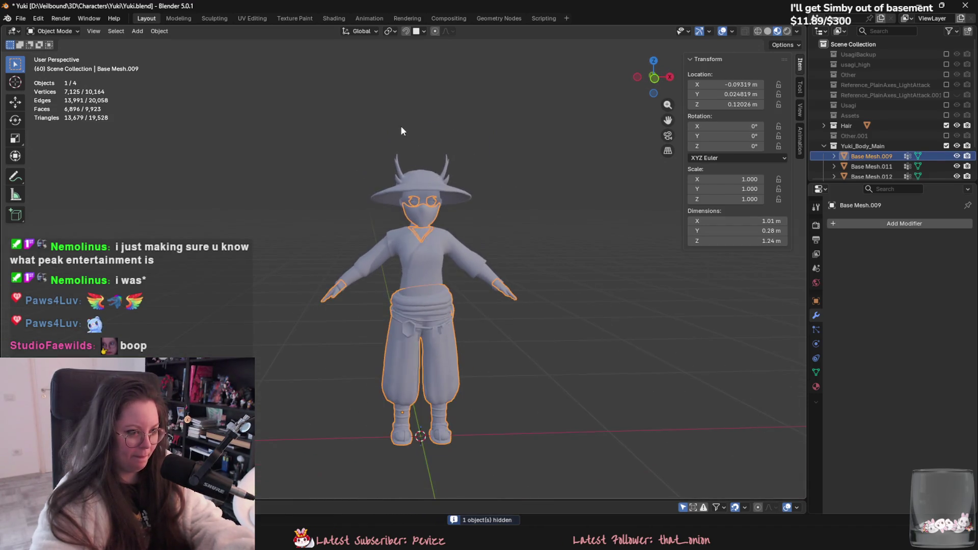
# Step: Make the shirt mesh active and join the selected body pieces into it
pyautogui.keyDown('shift'); pyautogui.click(427, 296); pyautogui.keyUp('shift')
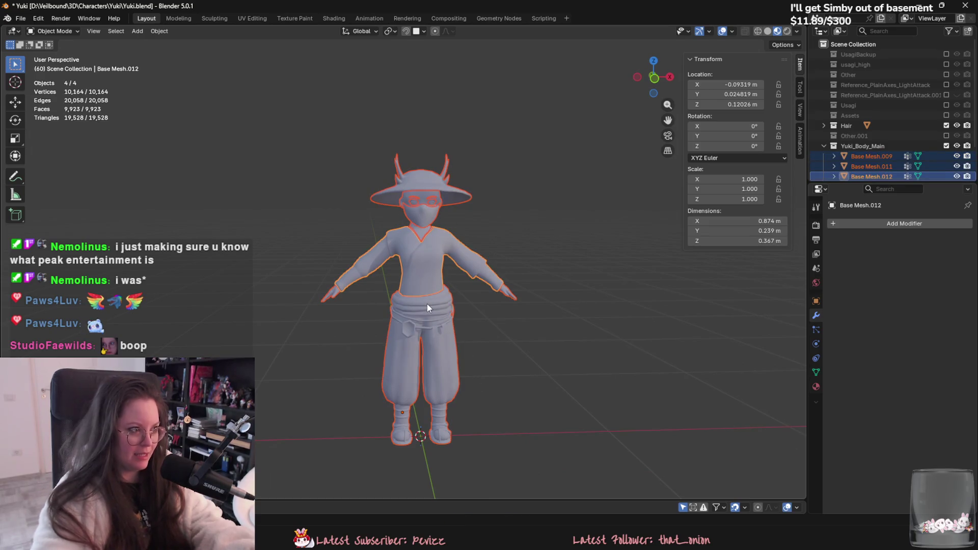
pyautogui.hotkey('ctrl', 'j')
pyautogui.press('Tab')
pyautogui.press('Tab')
# Step: Delete all vertex groups from the joined body and rename it Body_low
pyautogui.click(815, 372)
pyautogui.click(964, 279)
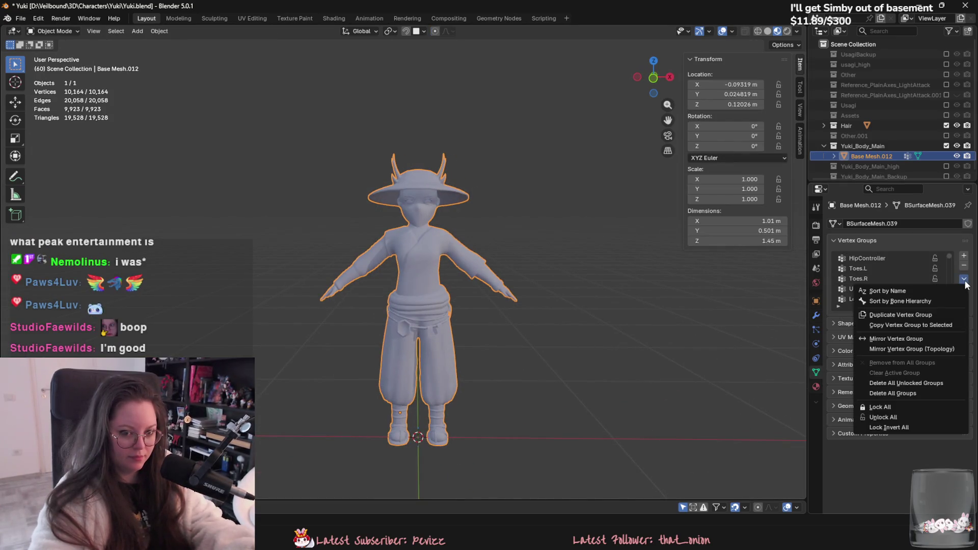
pyautogui.click(907, 396)
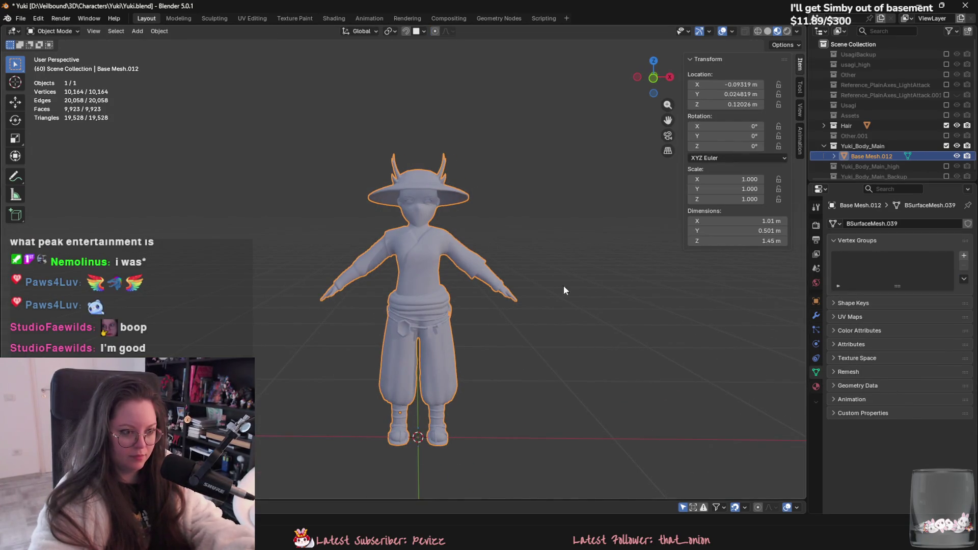
pyautogui.scroll(2, 412, 312)
pyautogui.doubleClick(866, 155)
pyautogui.write('Body_low')
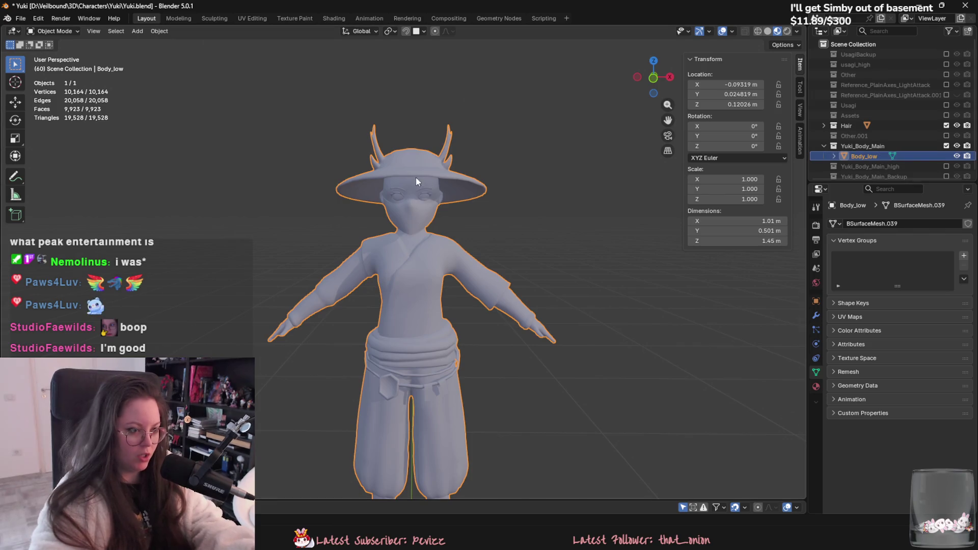
pyautogui.moveTo(415, 176)
pyautogui.mouseDown(button='middle')
pyautogui.moveTo(536, 171)
pyautogui.moveTo(515, 158)
pyautogui.moveTo(577, 130)
pyautogui.moveTo(493, 148)
pyautogui.moveTo(469, 172)
pyautogui.moveTo(433, 171)
pyautogui.mouseUp(button='middle')
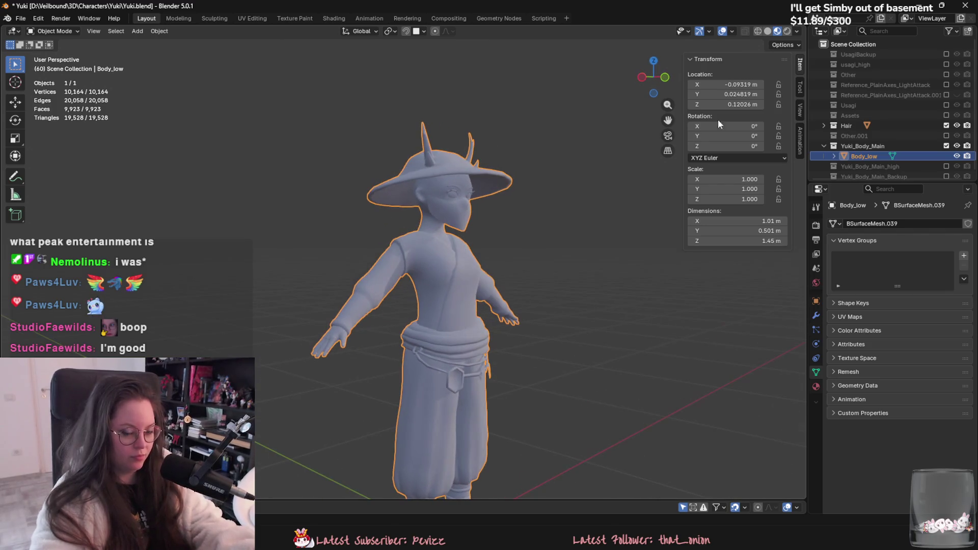
pyautogui.scroll(-1, 884, 152)
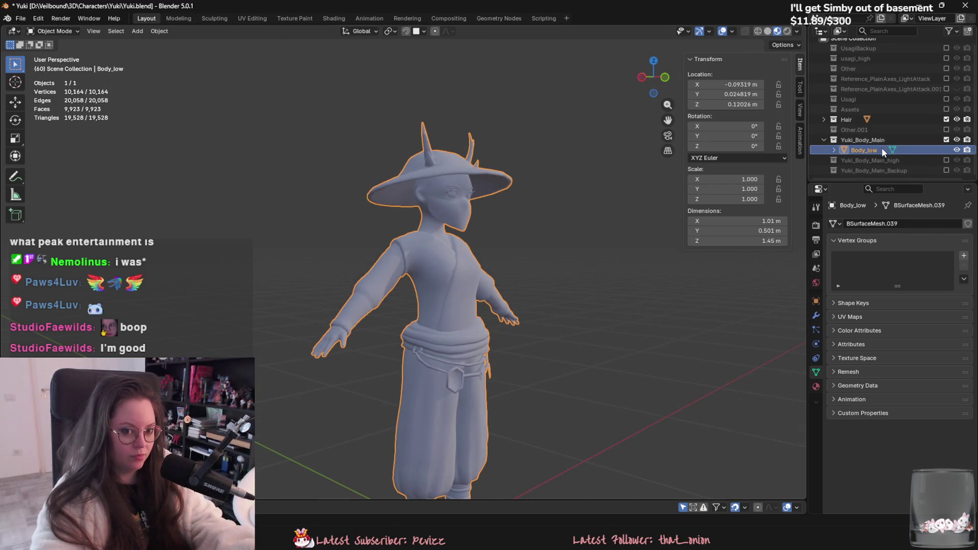
# Step: Include the Yuki_Body_Main and Yuki_Body_Main_high collections in the scene, leaving Other.001 excluded
pyautogui.click(947, 160)
pyautogui.moveTo(590, 212); pyautogui.dragTo(616, 209, button='middle')
pyautogui.scroll(-2, 959, 149)
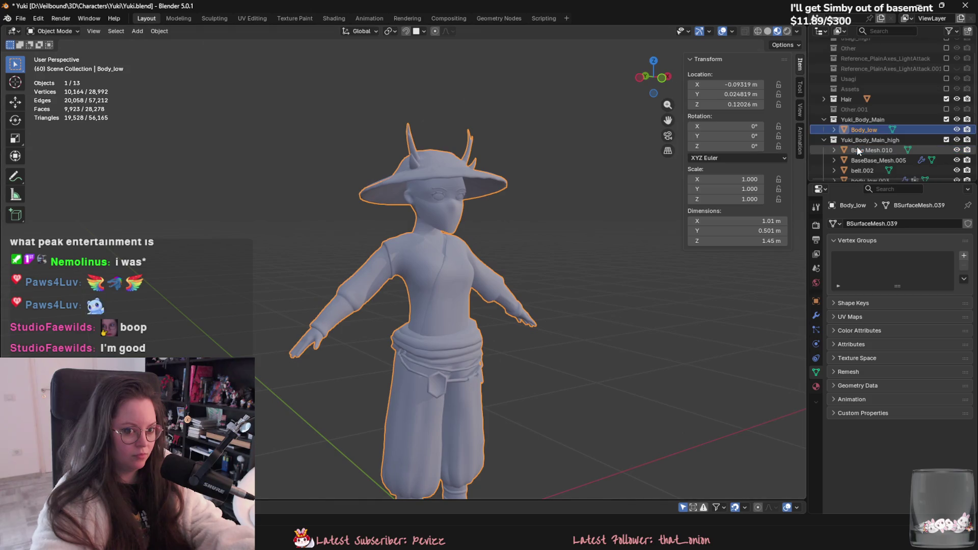
pyautogui.click(946, 140)
pyautogui.click(946, 136)
pyautogui.click(946, 136)
pyautogui.click(946, 146)
pyautogui.scroll(-1, 943, 163)
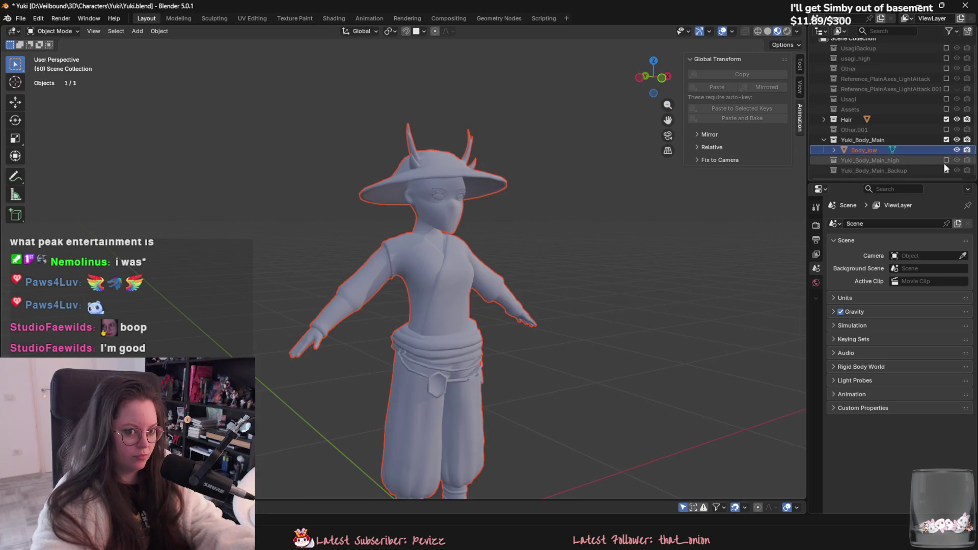
pyautogui.click(946, 161)
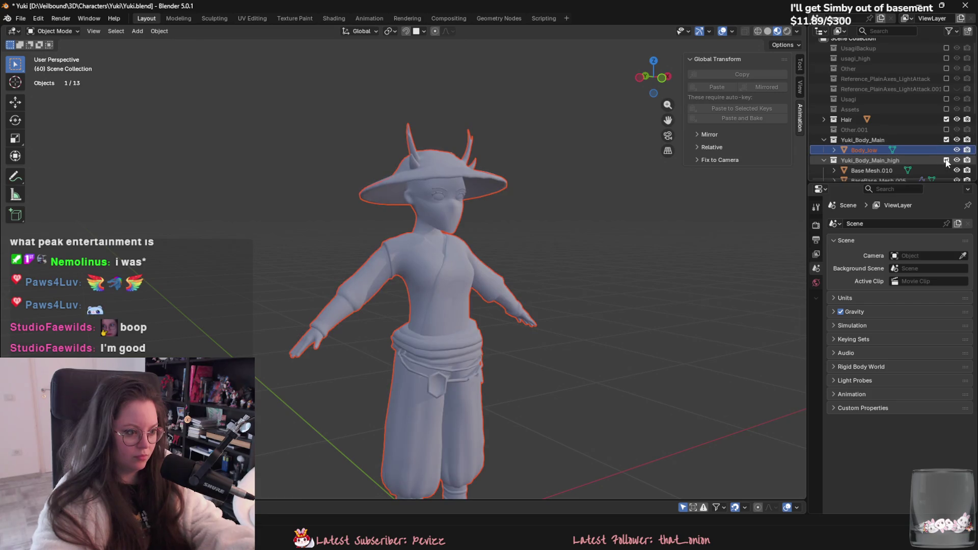
# Step: Hide Body_low so the high-poly pieces are seen on their own
pyautogui.moveTo(599, 255)
pyautogui.mouseDown(button='middle')
pyautogui.moveTo(586, 249)
pyautogui.moveTo(600, 247)
pyautogui.mouseUp(button='middle')
pyautogui.scroll(3, 582, 224)
pyautogui.scroll(3, 504, 231)
pyautogui.moveTo(504, 231)
pyautogui.mouseDown(button='middle')
pyautogui.moveTo(559, 222)
pyautogui.moveTo(600, 234)
pyautogui.moveTo(759, 215)
pyautogui.mouseUp(button='middle')
pyautogui.press('h')
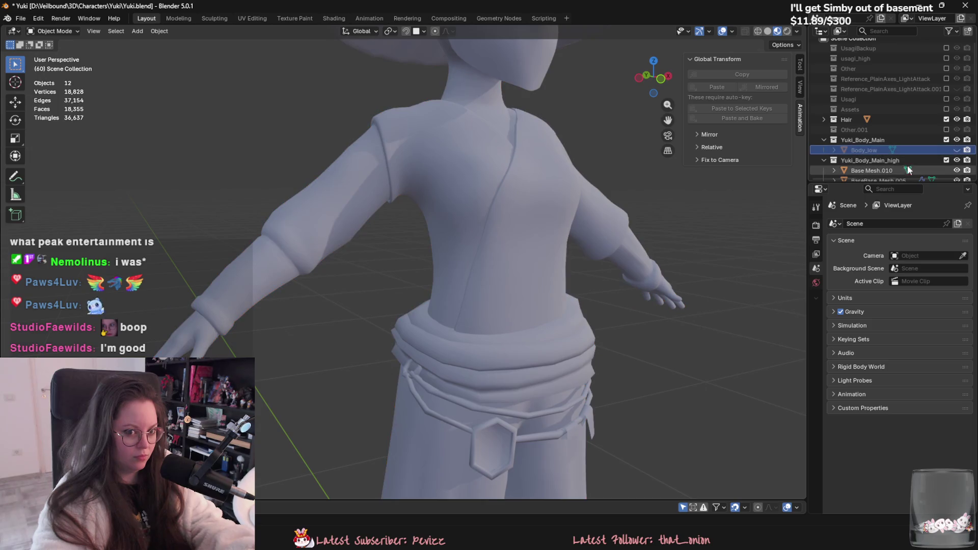
# Step: Inspect the high version's Base Mesh.010, hands and eyebrows meshes, checking the hands' modifiers
pyautogui.click(881, 170)
pyautogui.scroll(-5, 888, 147)
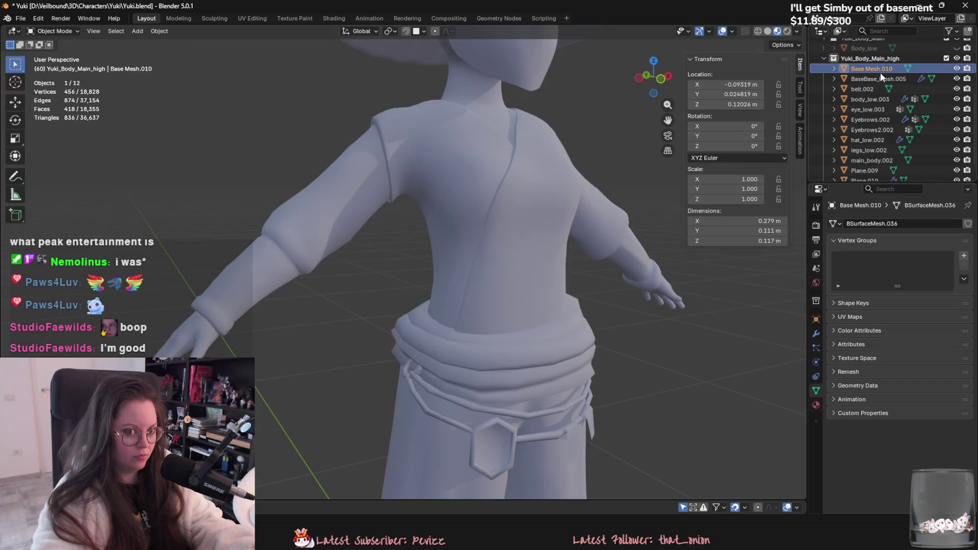
pyautogui.click(881, 79)
pyautogui.scroll(-3, 493, 170)
pyautogui.click(815, 334)
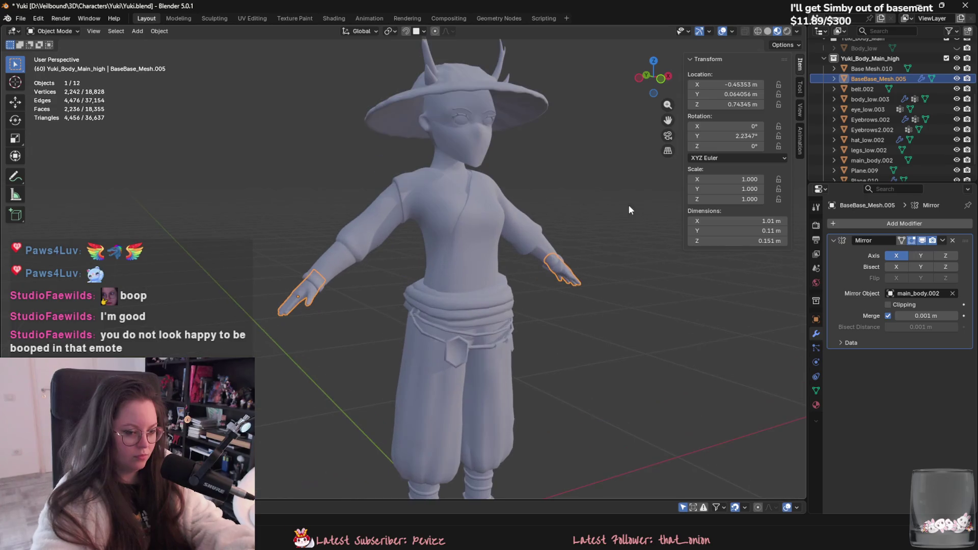
pyautogui.click(870, 130)
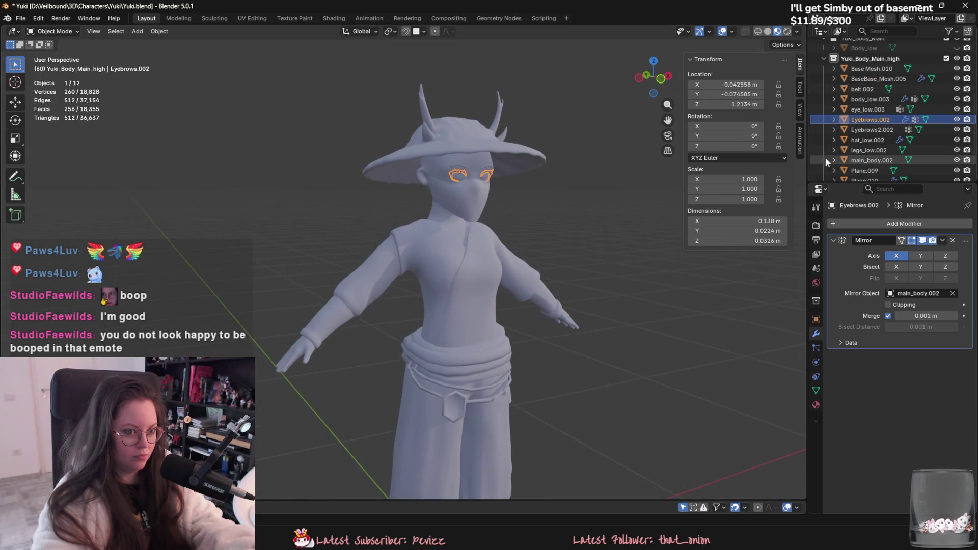
# Step: Raise the high hat's Multires viewport level and set Plane.010's Viewport and Sculpt levels to 3
pyautogui.click(864, 140)
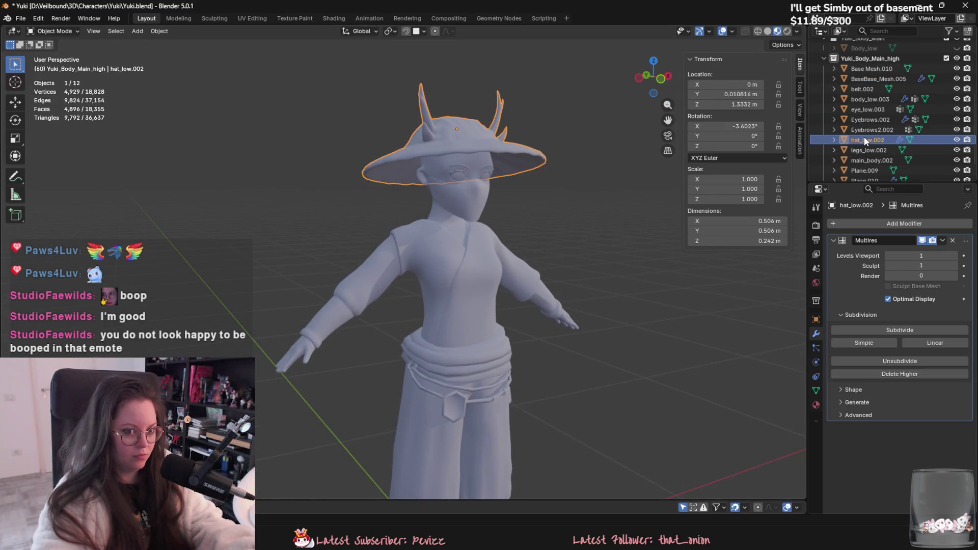
pyautogui.click(956, 256)
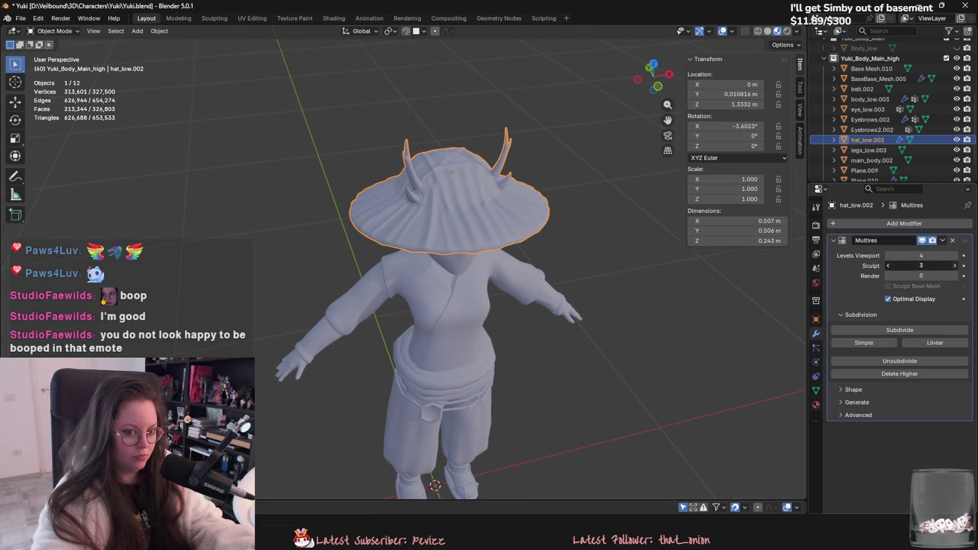
pyautogui.scroll(-2, 876, 143)
pyautogui.click(874, 160)
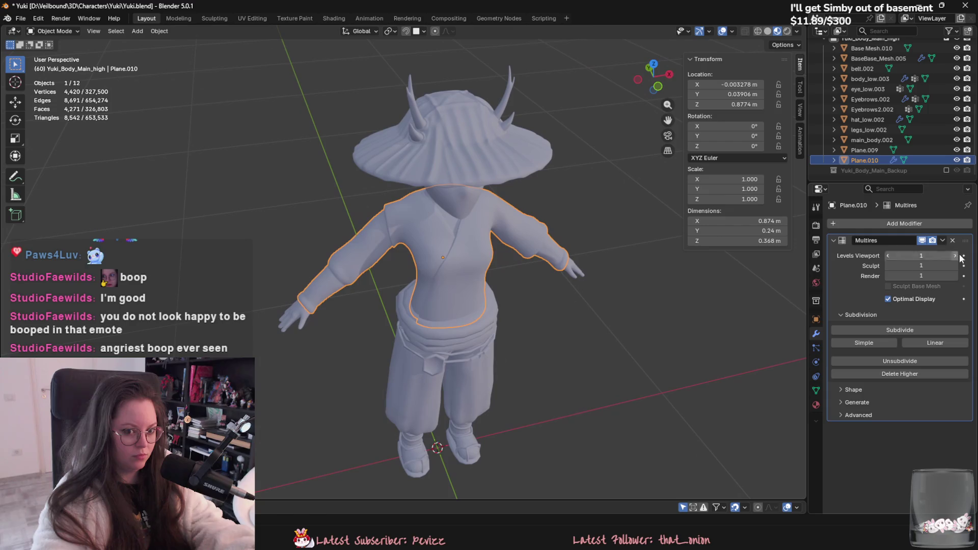
pyautogui.doubleClick(953, 267)
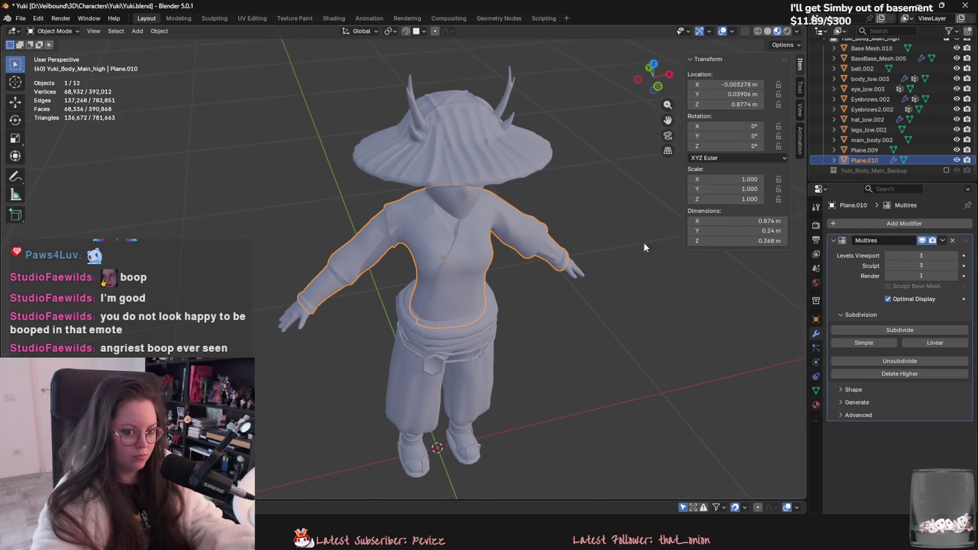
# Step: Select the belt object and inspect it from the side and below
pyautogui.moveTo(643, 242); pyautogui.dragTo(645, 214, button='middle')
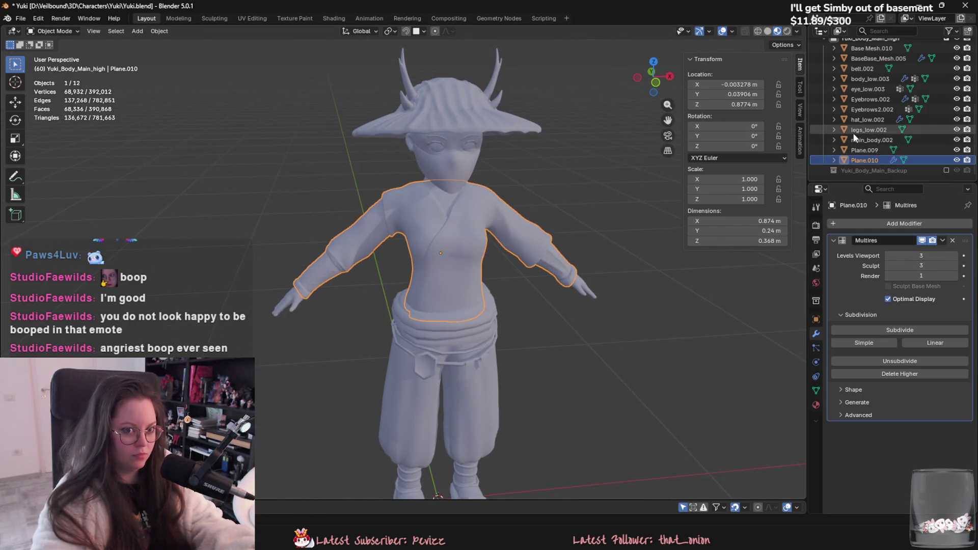
pyautogui.scroll(4, 865, 128)
pyautogui.click(467, 411)
pyautogui.scroll(-3, 497, 297)
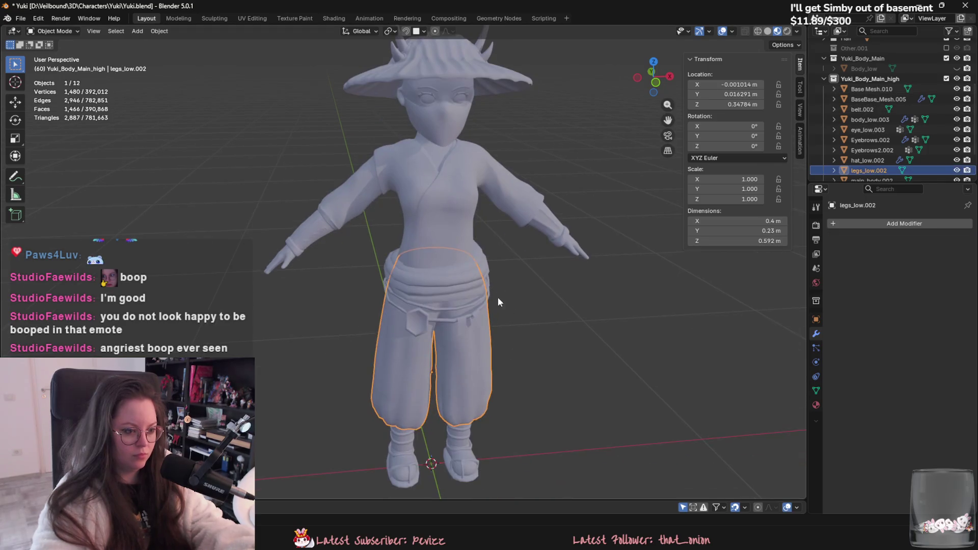
pyautogui.scroll(6, 443, 274)
pyautogui.moveTo(432, 268)
pyautogui.mouseDown(button='middle')
pyautogui.moveTo(511, 260)
pyautogui.moveTo(503, 279)
pyautogui.moveTo(605, 291)
pyautogui.moveTo(703, 283)
pyautogui.moveTo(655, 240)
pyautogui.mouseUp(button='middle')
pyautogui.scroll(2, 570, 255)
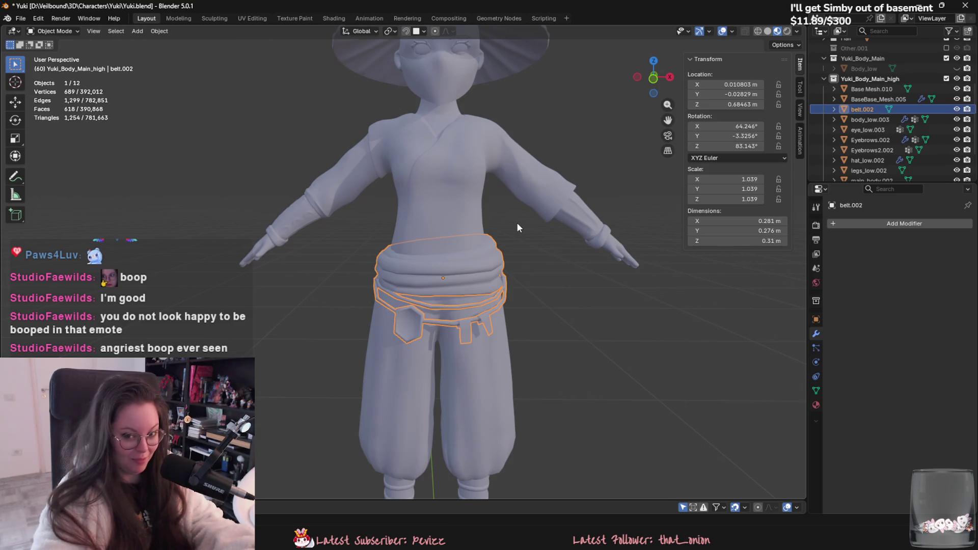
pyautogui.moveTo(529, 237); pyautogui.dragTo(490, 220, button='middle')
pyautogui.scroll(2, 470, 228)
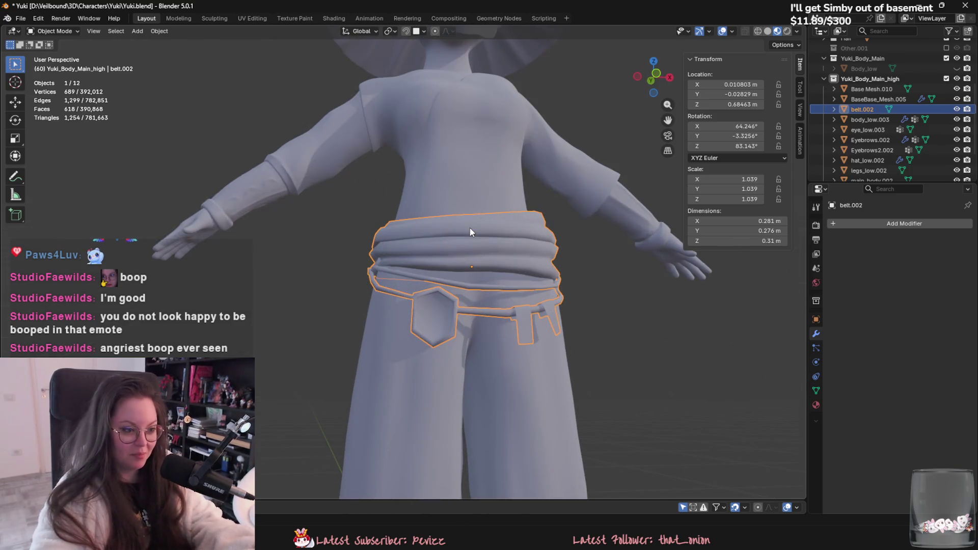
pyautogui.scroll(-8, 450, 209)
# Step: Convert all the high-detail body objects to meshes and join them into one object
pyautogui.press('a')
pyautogui.moveTo(468, 366); pyautogui.dragTo(426, 311, button='middle')
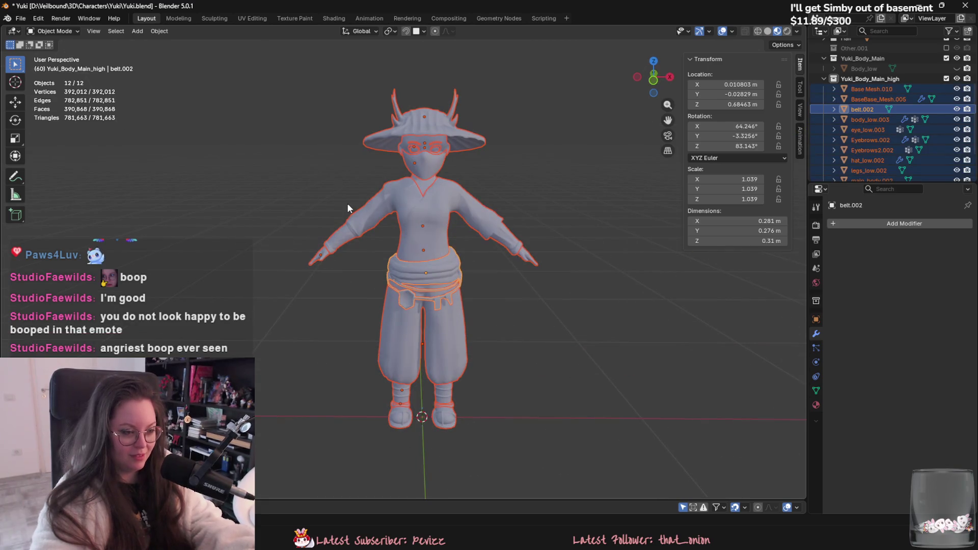
pyautogui.moveTo(348, 207); pyautogui.dragTo(414, 197, button='middle')
pyautogui.rightClick(438, 238)
pyautogui.moveTo(445, 238)
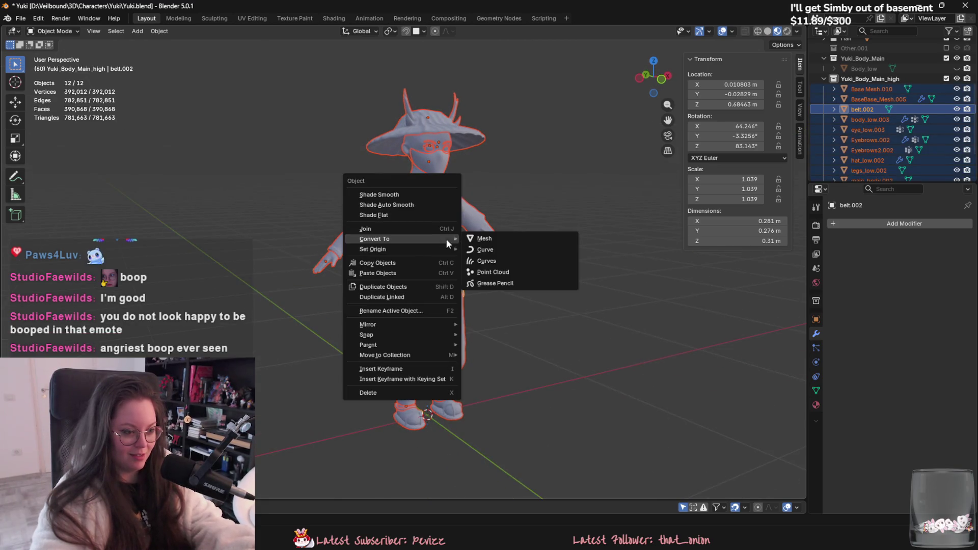
pyautogui.click(484, 239)
pyautogui.scroll(-3, 863, 157)
pyautogui.moveTo(438, 204); pyautogui.dragTo(445, 220, button='middle')
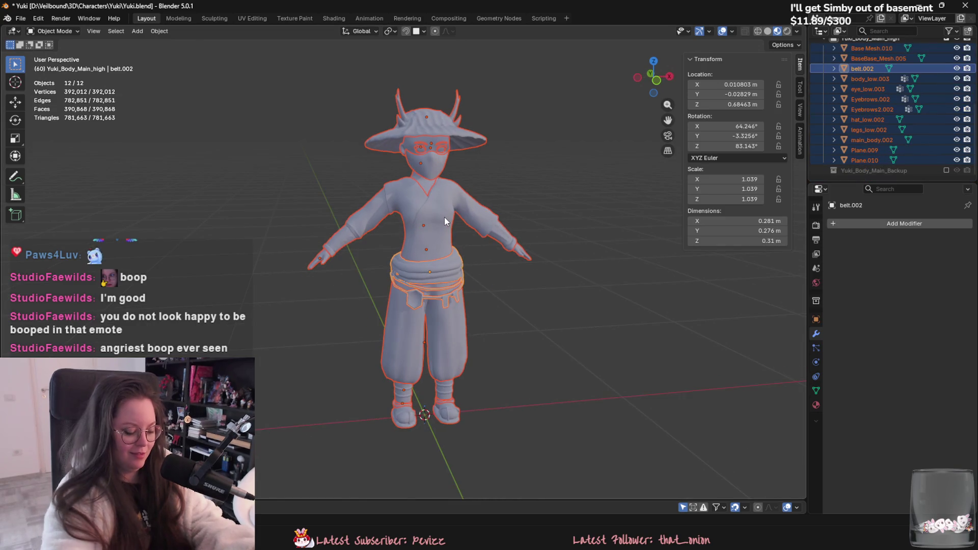
pyautogui.hotkey('ctrl', 'j')
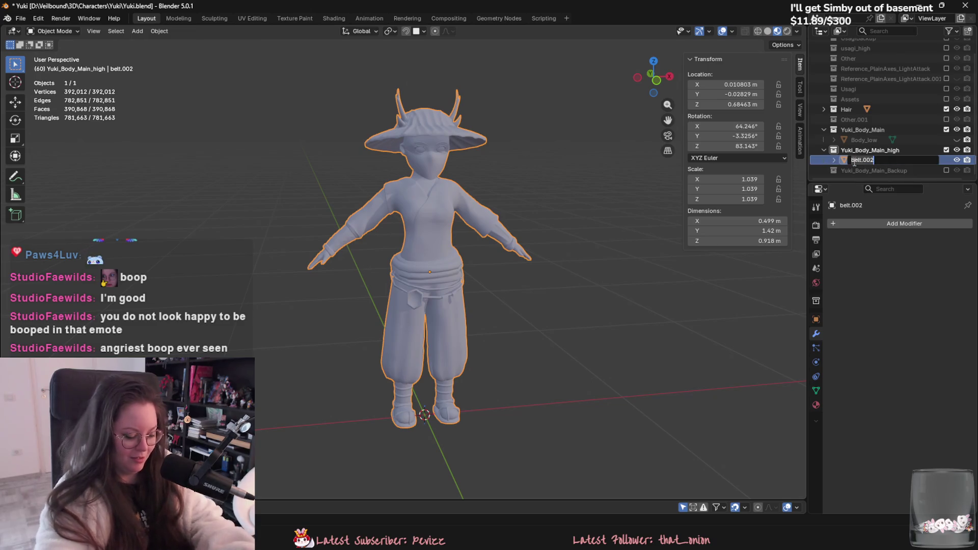
pyautogui.write('Body_high')
# Step: Rename the joined mesh Body_high, delete all its vertex groups, and save Yuki.blend
pyautogui.press('Return')
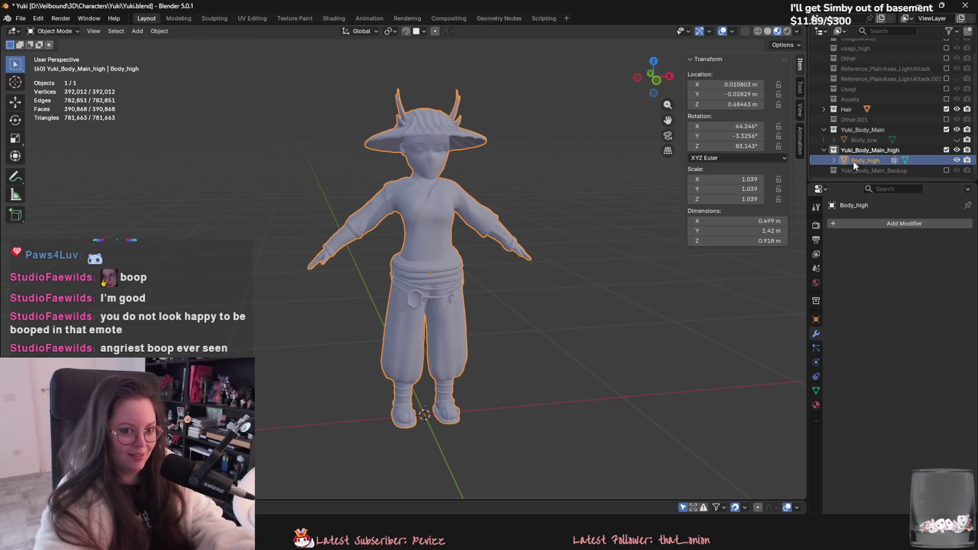
pyautogui.click(816, 390)
pyautogui.click(964, 279)
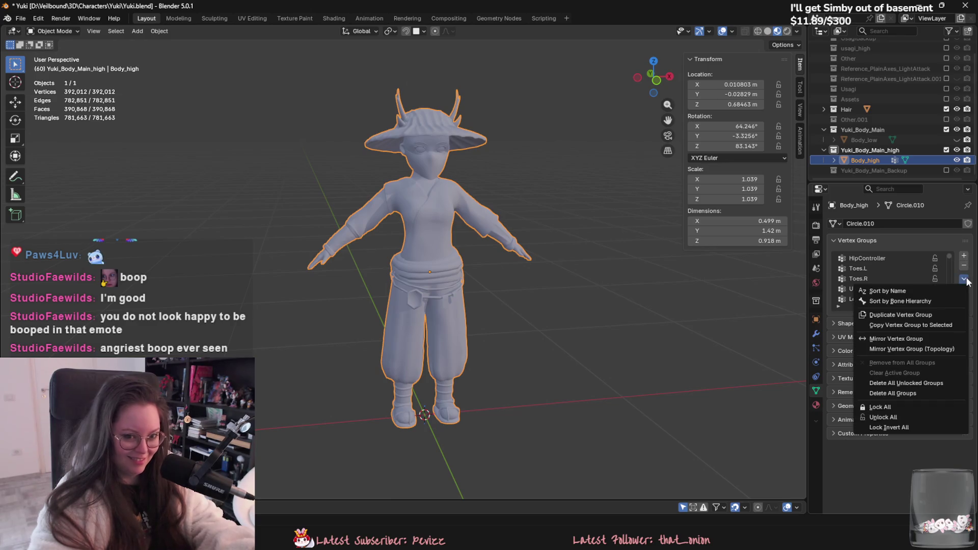
pyautogui.click(927, 394)
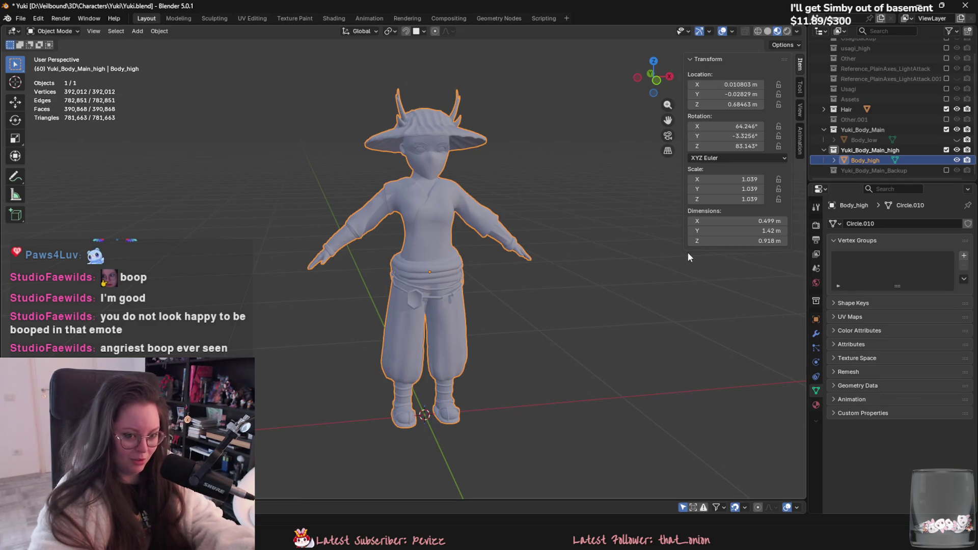
pyautogui.moveTo(586, 234); pyautogui.dragTo(509, 255, button='middle')
pyautogui.moveTo(441, 228); pyautogui.dragTo(406, 206, button='middle')
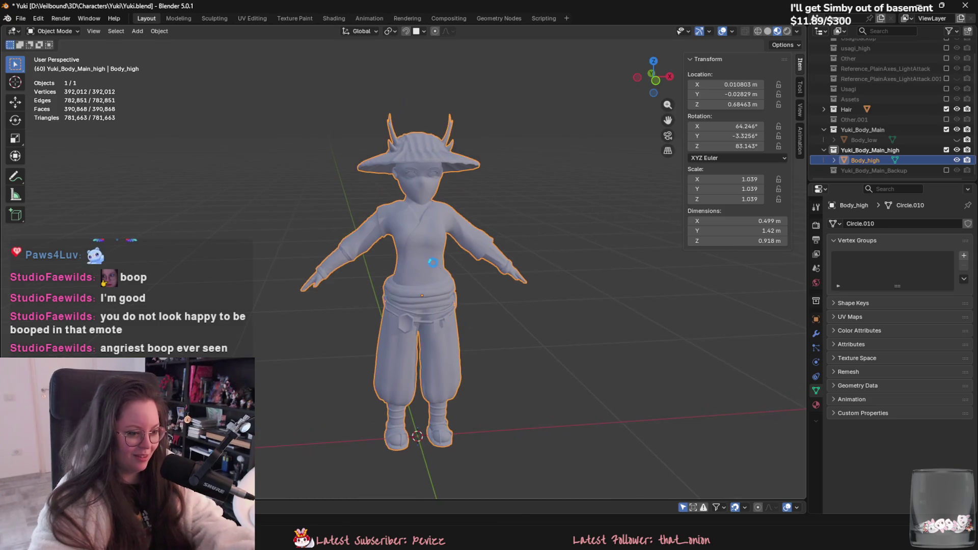
pyautogui.hotkey('ctrl', 's')
pyautogui.press('Tab')
pyautogui.press('Tab')
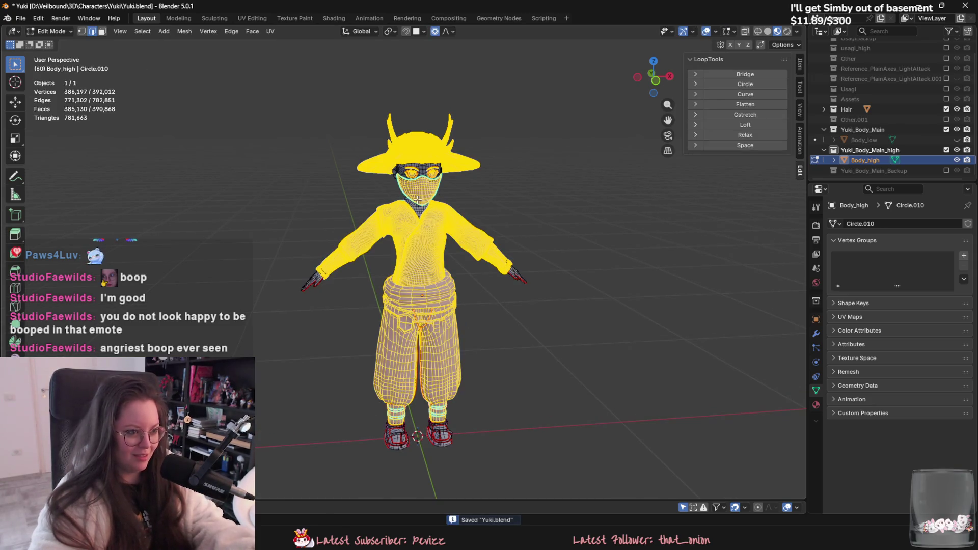
# Step: Unhide Body_low, hide Body_high, and make Body_low the active object
pyautogui.click(956, 139)
pyautogui.click(956, 160)
pyautogui.click(864, 140)
pyautogui.click(732, 31)
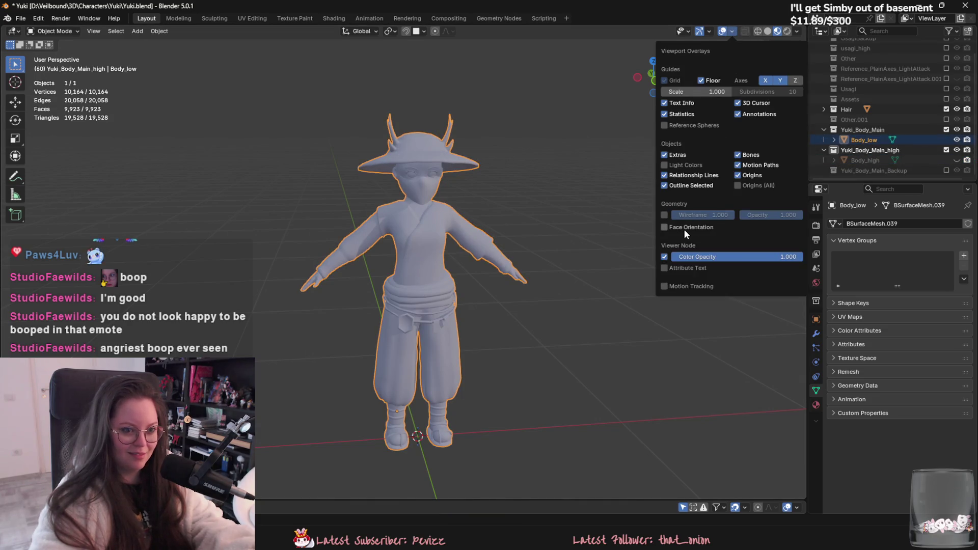
pyautogui.press('n')
# Step: Select all of Body_low's mesh in Edit Mode, then return to Object Mode and orbit the figure
pyautogui.press('Tab')
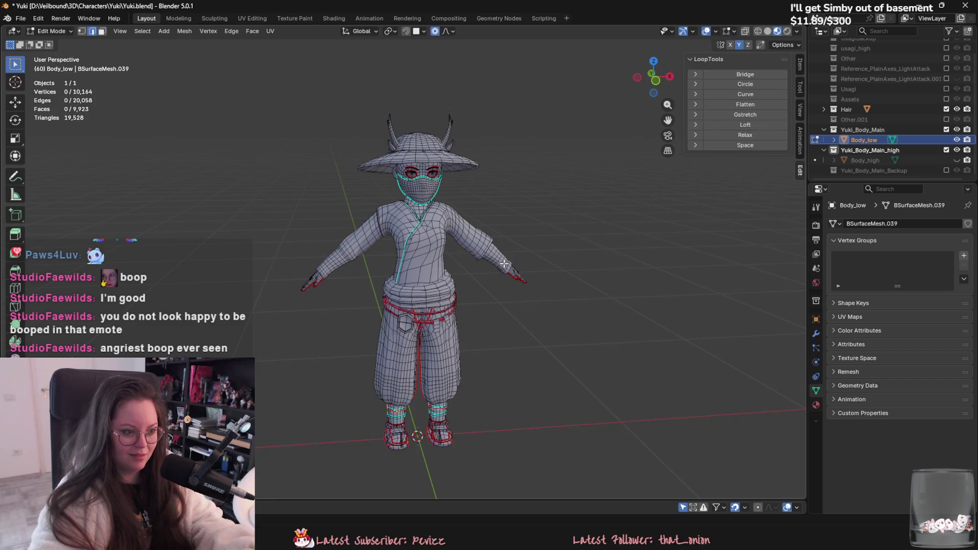
pyautogui.press('a')
pyautogui.press('Tab')
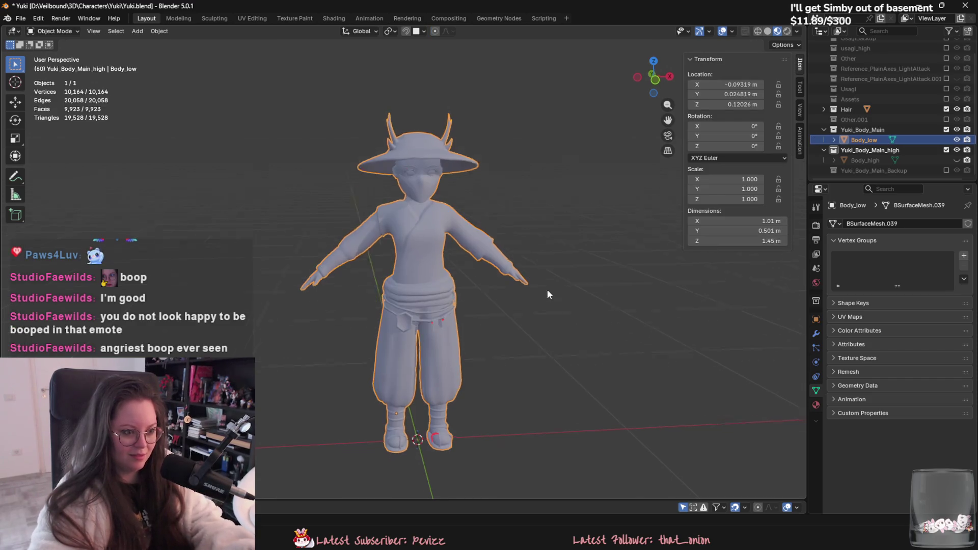
pyautogui.scroll(3, 523, 255)
pyautogui.moveTo(523, 255)
pyautogui.mouseDown(button='middle')
pyautogui.moveTo(562, 306)
pyautogui.moveTo(525, 278)
pyautogui.moveTo(522, 323)
pyautogui.moveTo(589, 265)
pyautogui.moveTo(600, 278)
pyautogui.moveTo(606, 250)
pyautogui.moveTo(609, 304)
pyautogui.moveTo(657, 296)
pyautogui.moveTo(570, 185)
pyautogui.mouseUp(button='middle')
pyautogui.scroll(-5, 526, 278)
pyautogui.scroll(6, 521, 323)
pyautogui.scroll(-5, 600, 278)
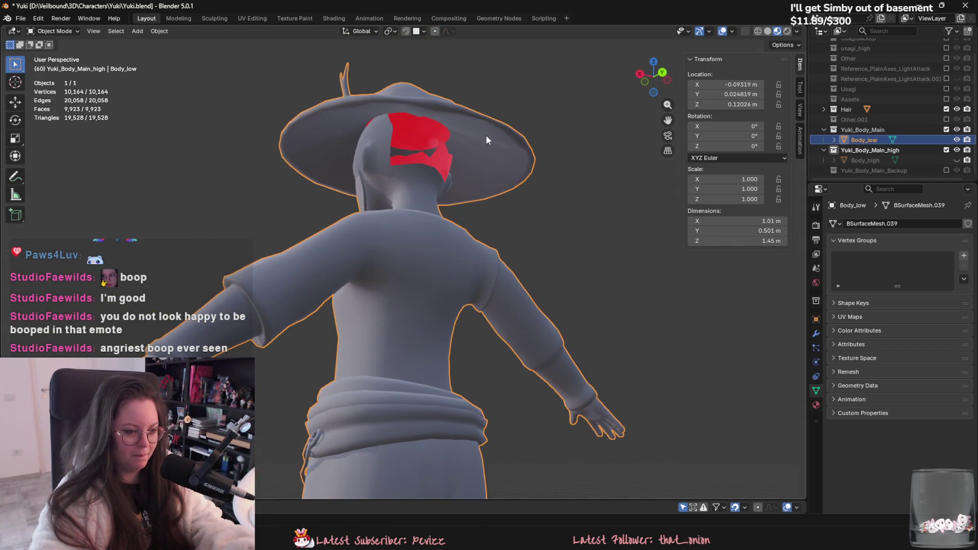
# Step: In Edit Mode, deselect everything and select the connected belt-loop piece with L
pyautogui.press('Tab')
pyautogui.moveTo(451, 133)
pyautogui.mouseDown(button='middle')
pyautogui.moveTo(474, 148)
pyautogui.moveTo(491, 131)
pyautogui.moveTo(485, 266)
pyautogui.mouseUp(button='middle')
pyautogui.press('Tab')
pyautogui.scroll(3, 374, 177)
pyautogui.press('Tab')
pyautogui.scroll(2, 385, 215)
pyautogui.hotkey('alt', 'a')
pyautogui.moveTo(362, 222); pyautogui.dragTo(459, 246, button='middle')
pyautogui.press('l')
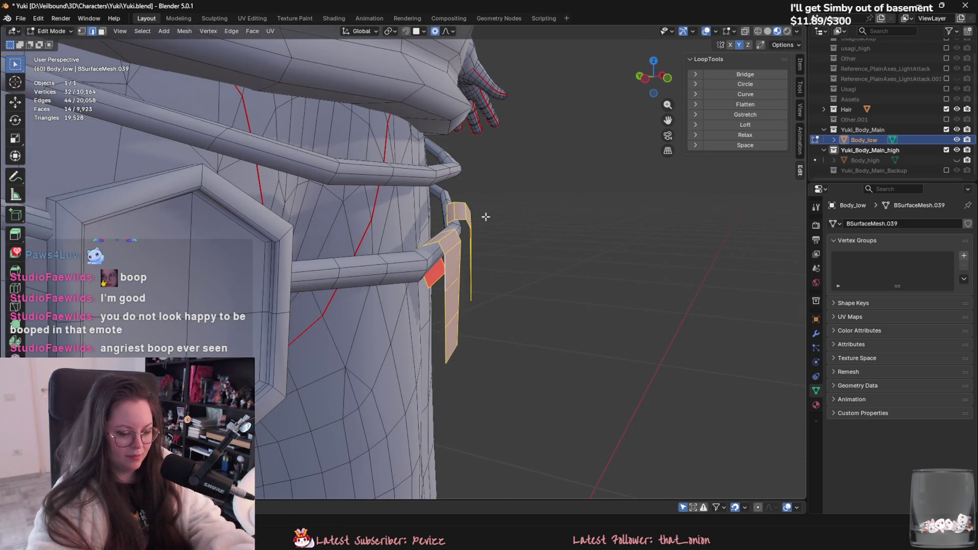
# Step: Separate the selected belt loop into its own object, Body_low.001
pyautogui.click(818, 334)
pyautogui.press('p')
pyautogui.click(553, 296)
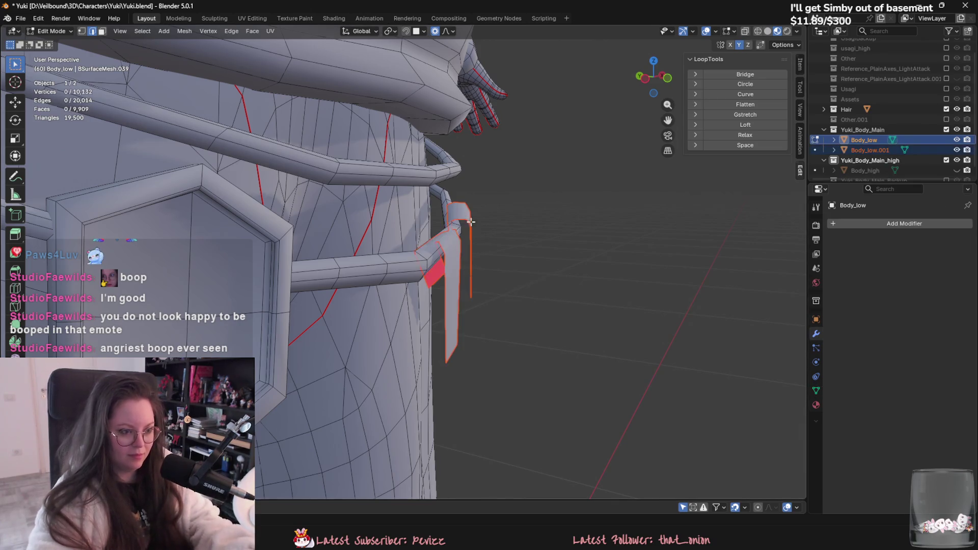
pyautogui.press('Tab')
# Step: Nudge the belt-loop piece slightly outward and tilt it a little around Z
pyautogui.moveTo(777, 258); pyautogui.dragTo(555, 274, button='middle')
pyautogui.press('g')
pyautogui.click(553, 278)
pyautogui.press('r')
pyautogui.press('z')
pyautogui.click(547, 265)
pyautogui.scroll(-3, 540, 257)
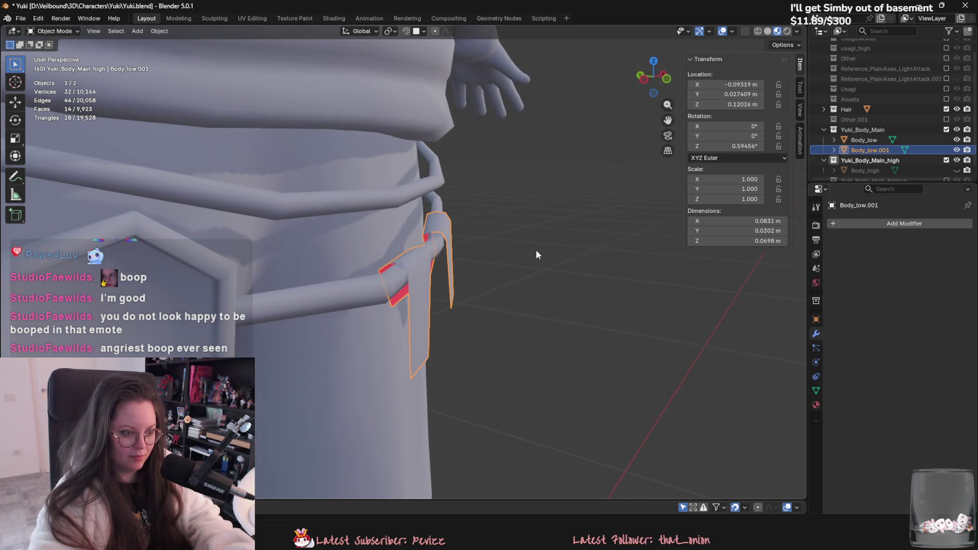
# Step: Add a Solidify modifier to the belt loops with 0.001 m thickness and apply it
pyautogui.click(845, 223)
pyautogui.click(896, 361)
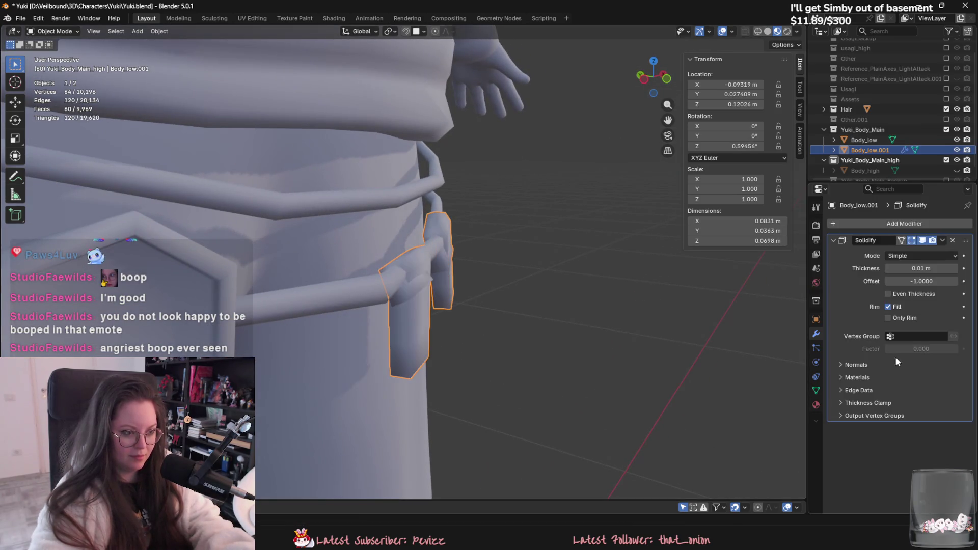
pyautogui.press('Return')
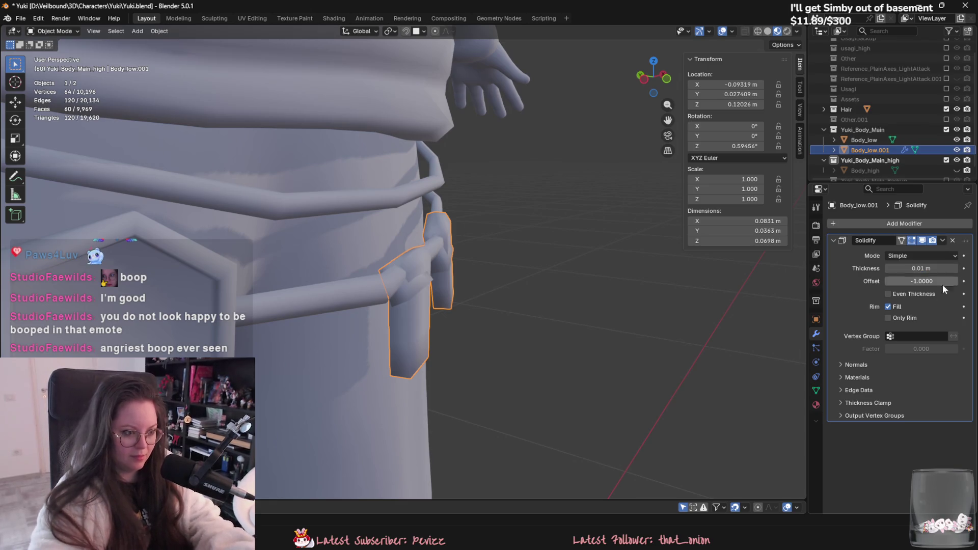
pyautogui.hotkey('ctrl', 'a')
pyautogui.click(452, 269)
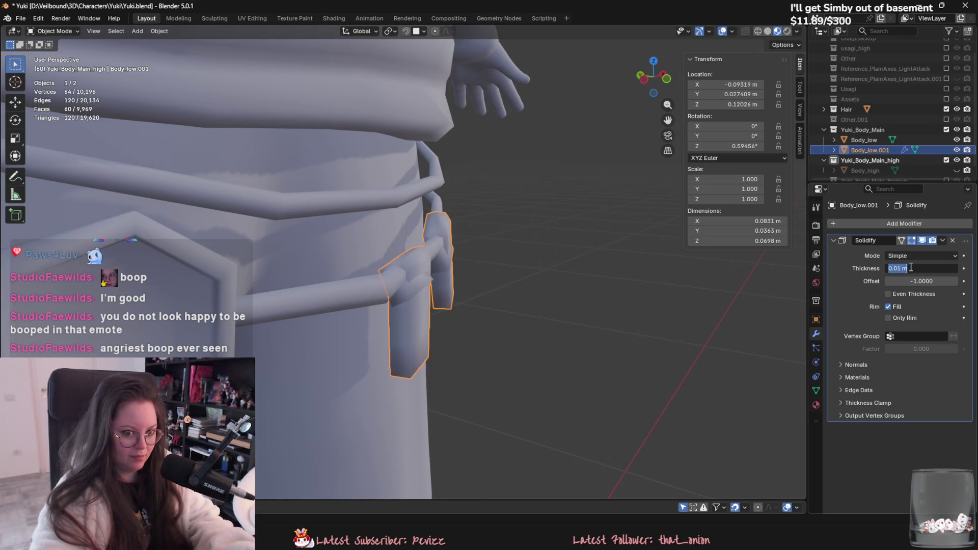
pyautogui.write('0')
pyautogui.press('Return')
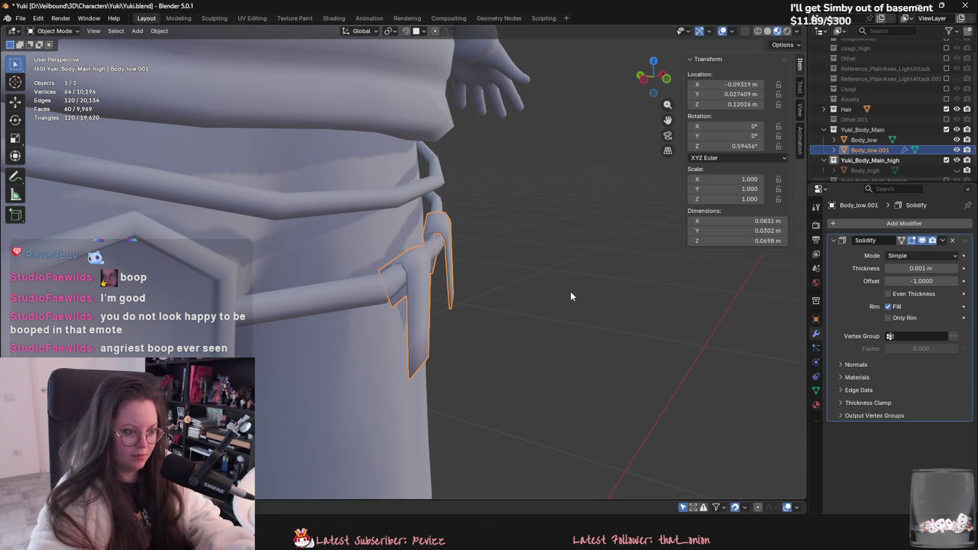
pyautogui.moveTo(570, 291); pyautogui.dragTo(555, 268, button='middle')
pyautogui.click(942, 241)
pyautogui.click(938, 250)
# Step: Show Body_high and hide Body_low and the Body_low.001 belt-loop object
pyautogui.moveTo(636, 244); pyautogui.dragTo(570, 239, button='middle')
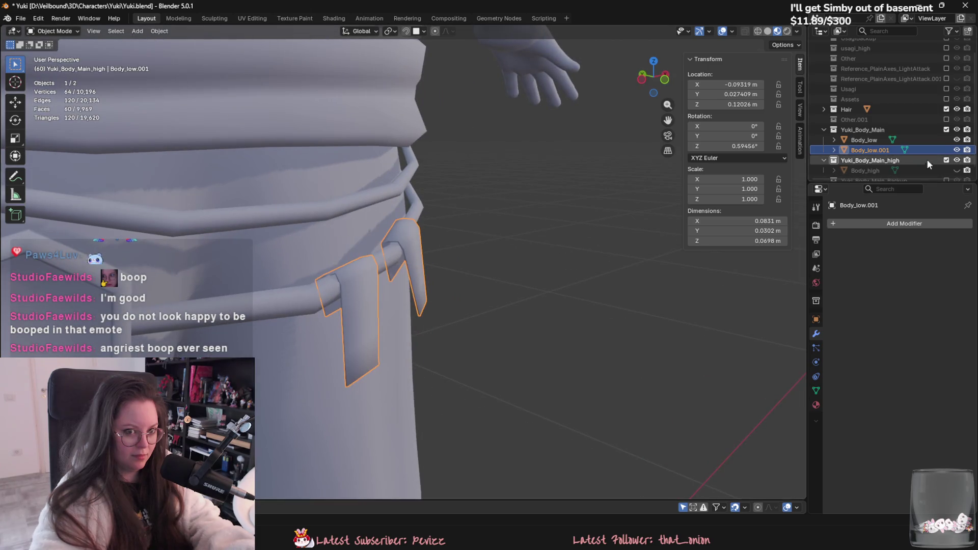
pyautogui.click(866, 140)
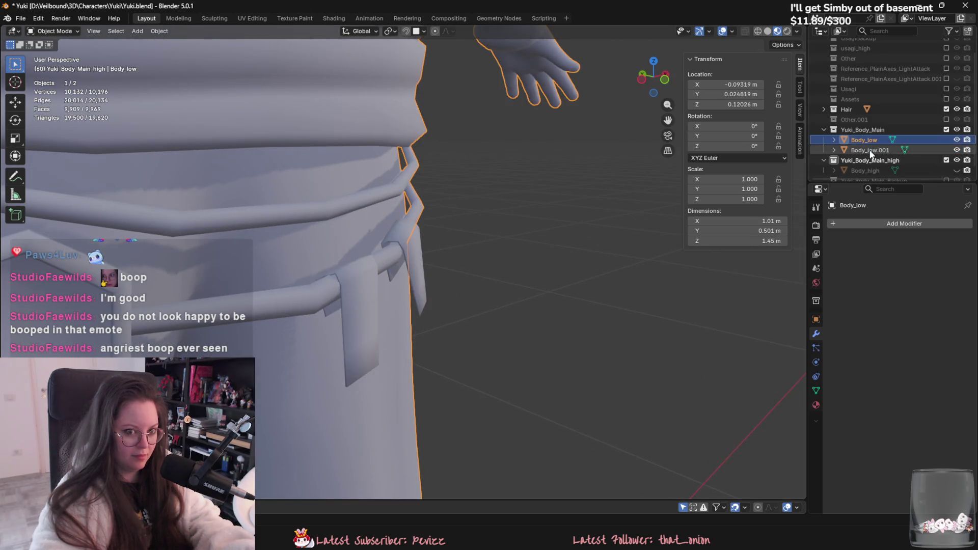
pyautogui.click(916, 150)
pyautogui.click(956, 170)
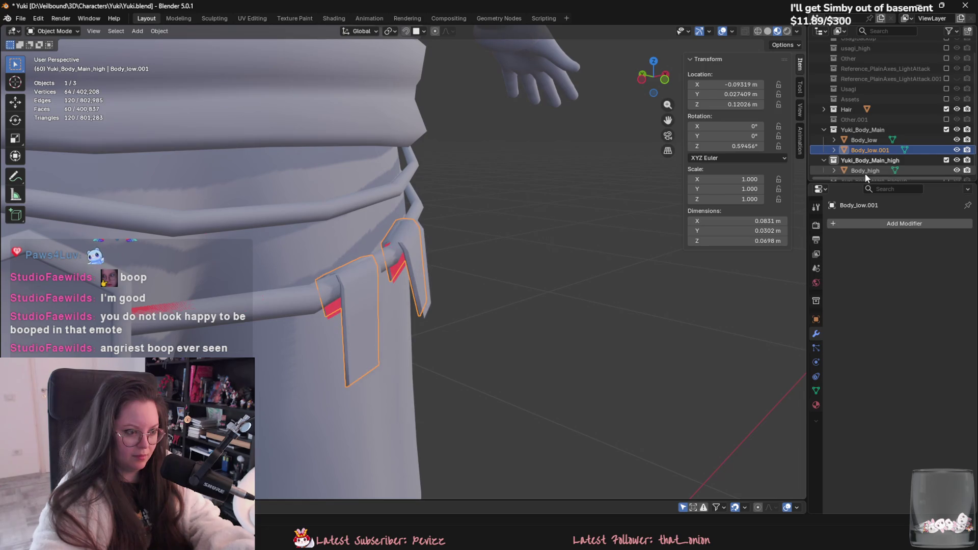
pyautogui.moveTo(528, 259)
pyautogui.mouseDown(button='middle')
pyautogui.moveTo(664, 259)
pyautogui.moveTo(626, 245)
pyautogui.mouseUp(button='middle')
pyautogui.click(626, 244)
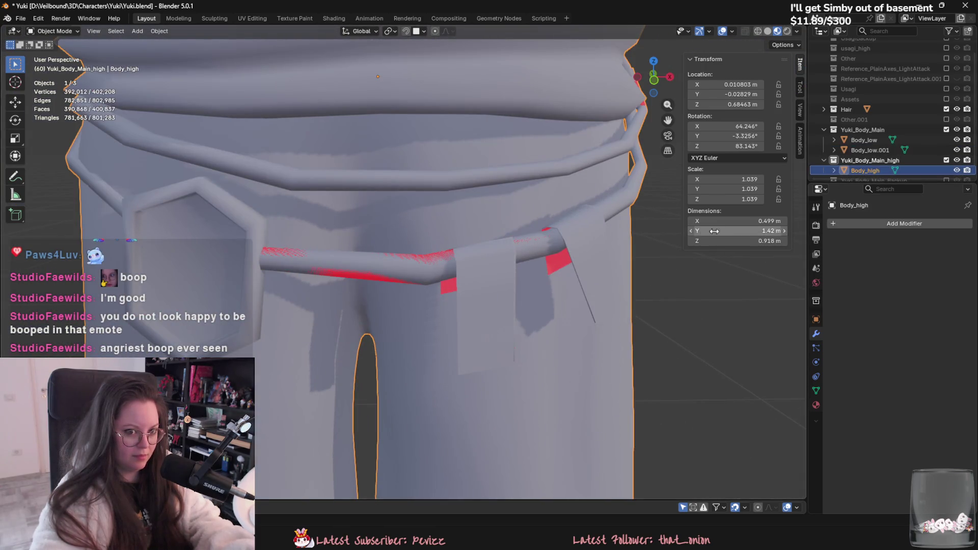
pyautogui.click(956, 150)
pyautogui.click(956, 140)
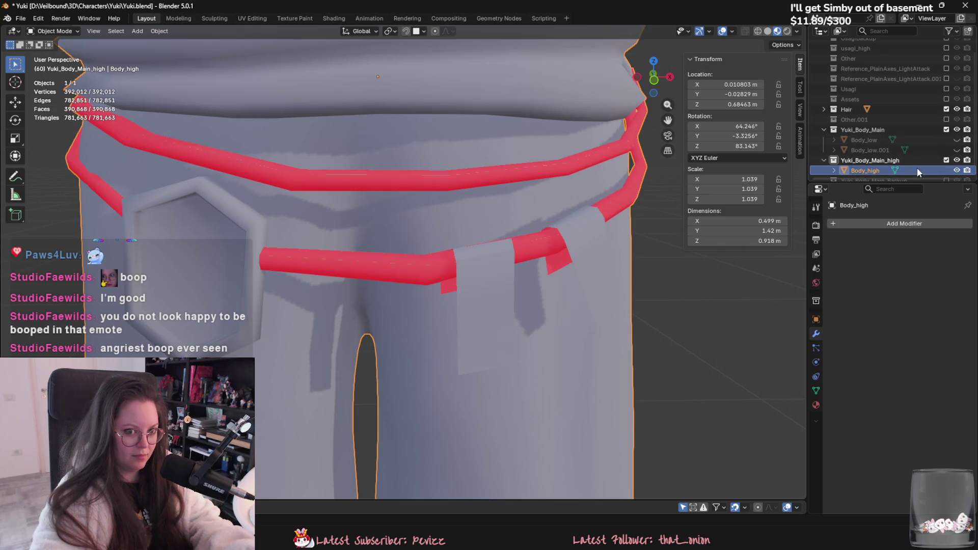
# Step: Delete Body_high's two old belt-loop pieces in Edit Mode
pyautogui.press('Tab')
pyautogui.hotkey('alt', 'a')
pyautogui.press('l')
pyautogui.press('l')
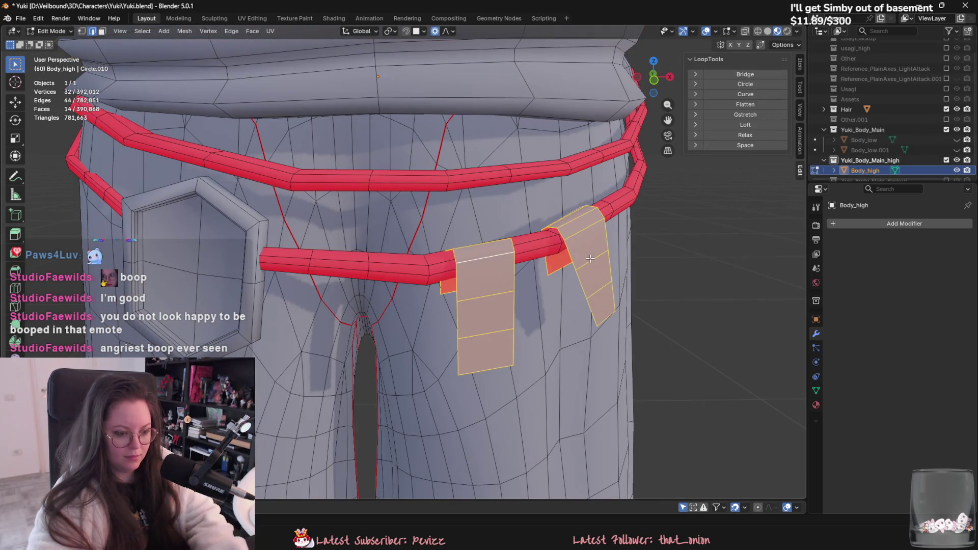
pyautogui.rightClick(591, 492)
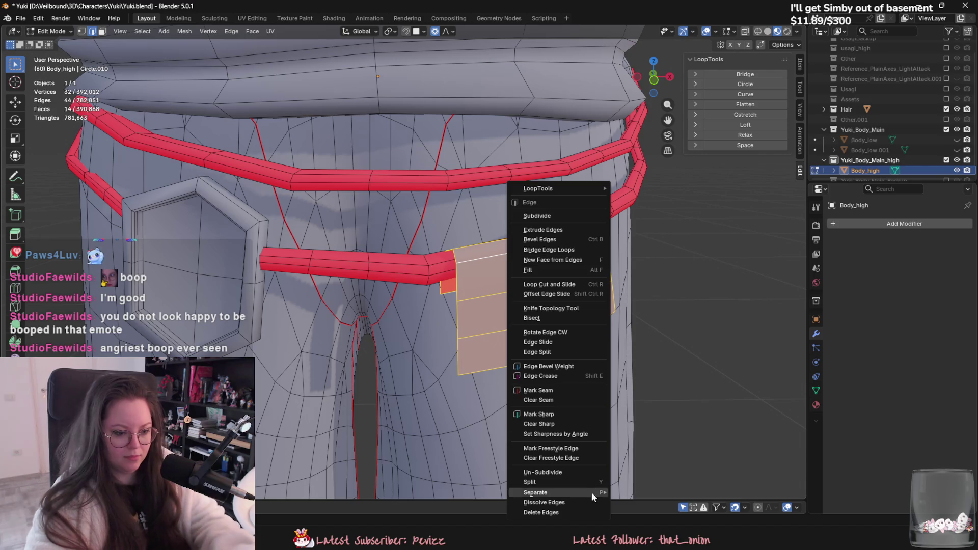
pyautogui.click(585, 512)
pyautogui.press('Tab')
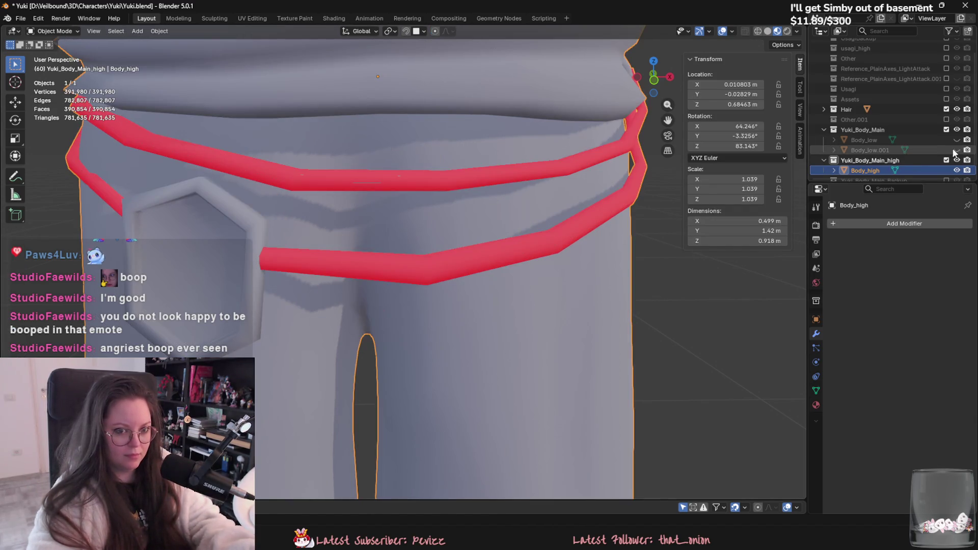
# Step: Copy the thickened belt-loop pieces and paste them into the high-poly collection
pyautogui.click(957, 140)
pyautogui.click(508, 286)
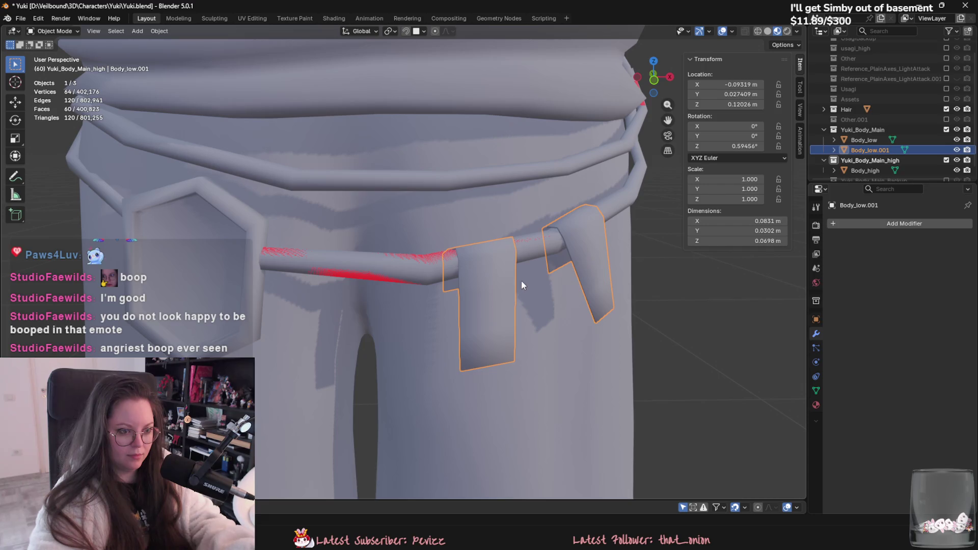
pyautogui.hotkey('ctrl', 'c')
pyautogui.click(872, 166)
pyautogui.hotkey('ctrl', 'v')
pyautogui.scroll(-1, 916, 153)
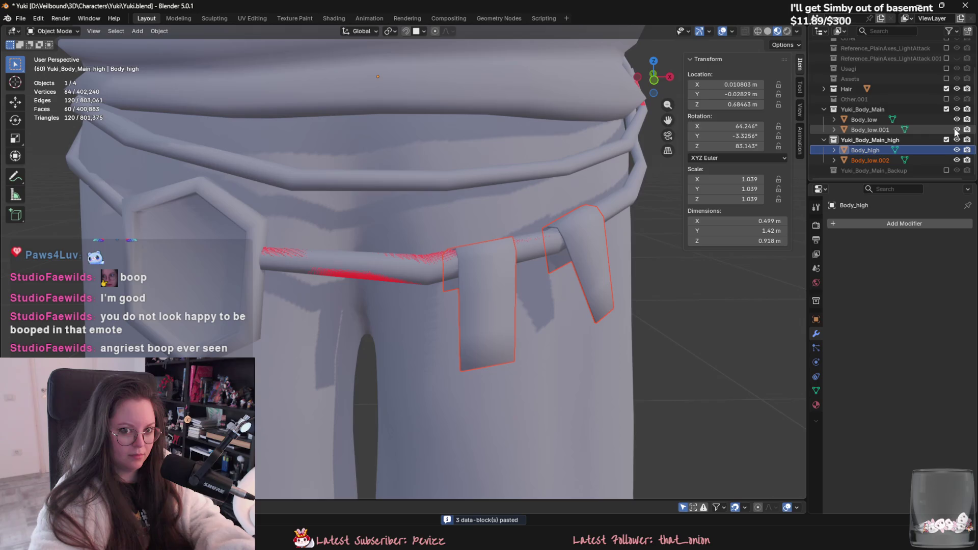
# Step: Join the belt loops into Body_low and the pasted loop copy into Body_high
pyautogui.click(864, 120)
pyautogui.keyDown('ctrl'); pyautogui.click(877, 129); pyautogui.keyUp('ctrl')
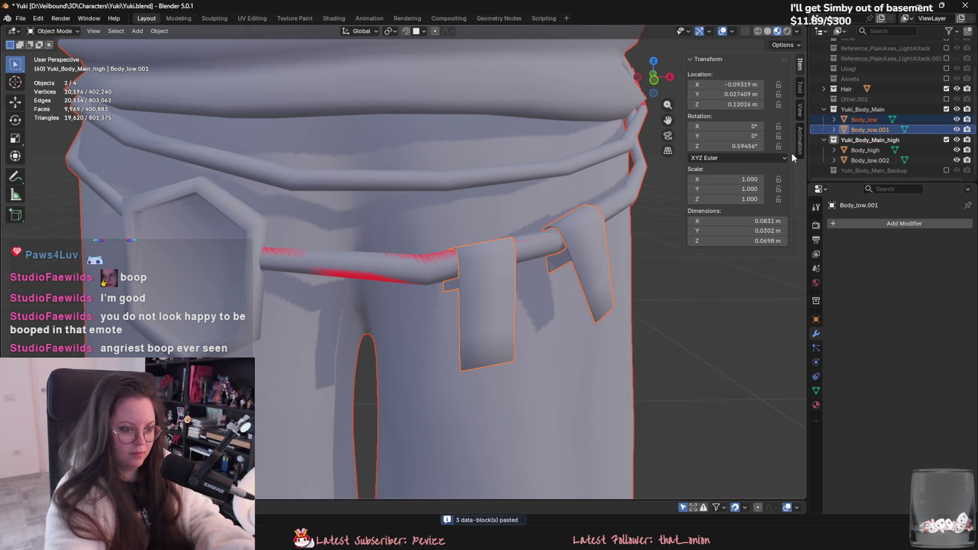
pyautogui.click(946, 140)
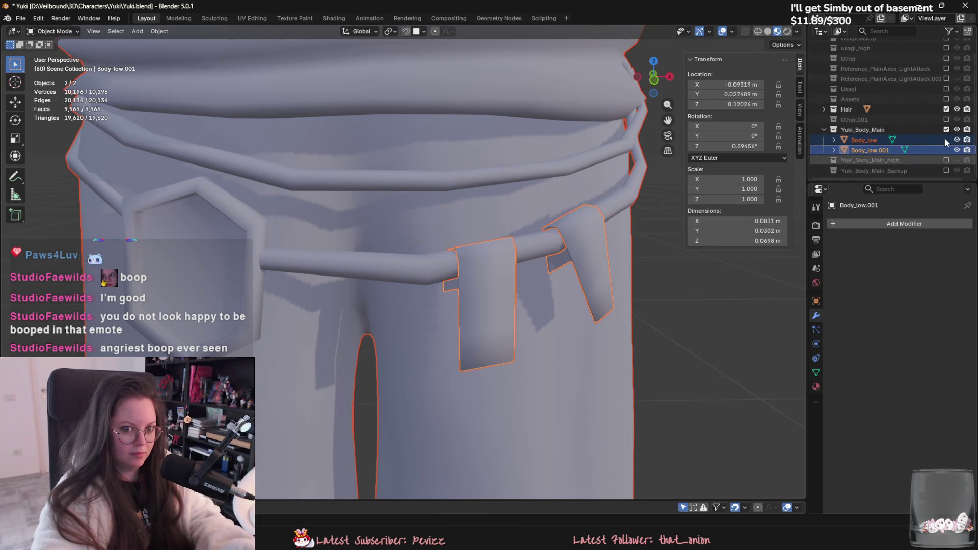
pyautogui.hotkey('ctrl', 'j')
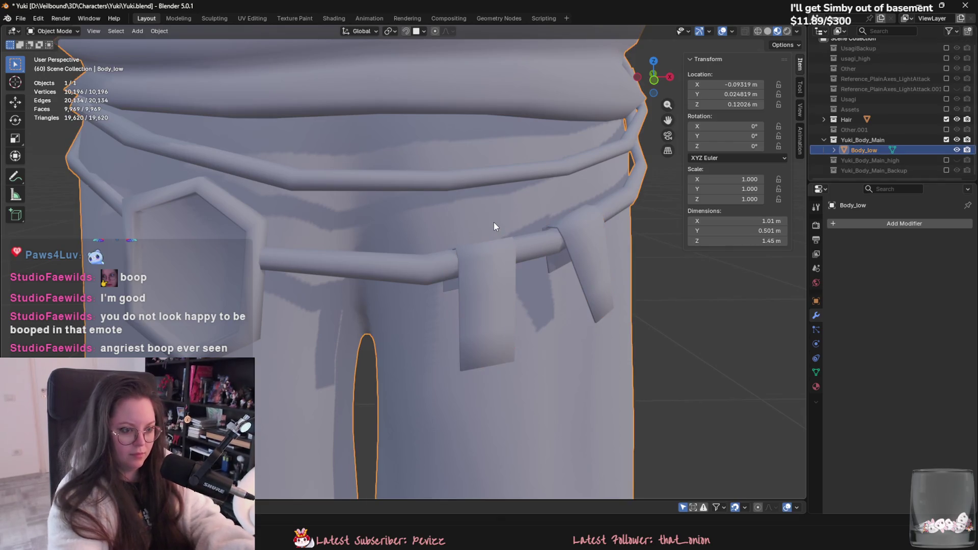
pyautogui.click(945, 160)
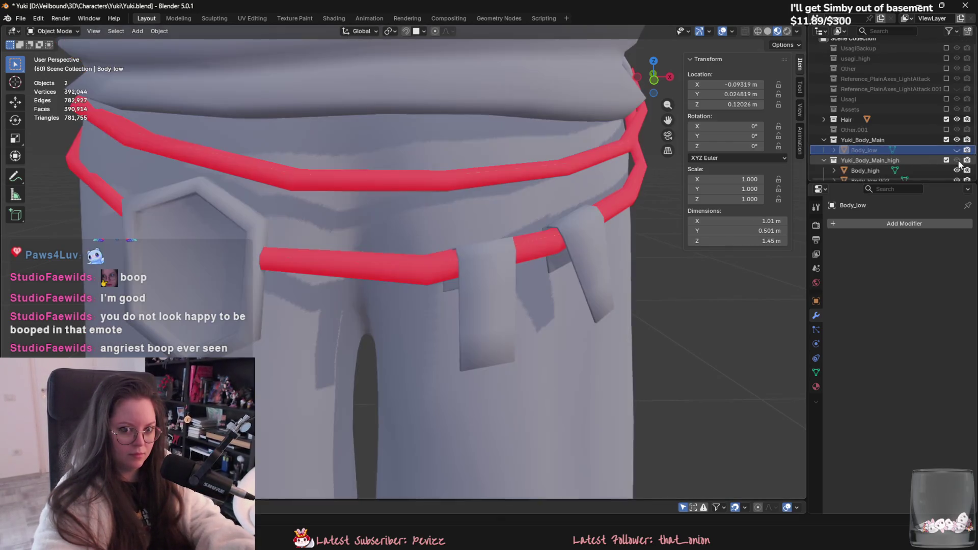
pyautogui.keyDown('shift'); pyautogui.click(875, 160); pyautogui.keyUp('shift')
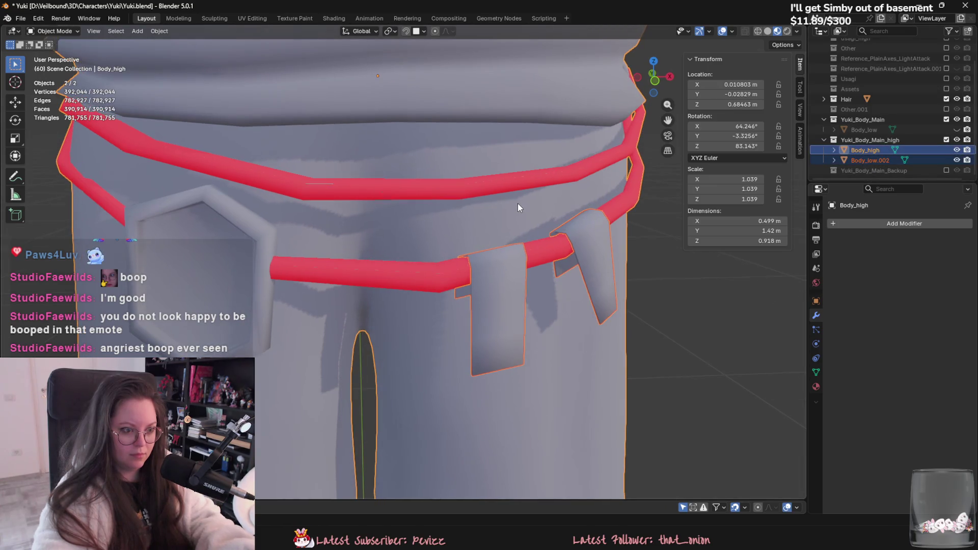
pyautogui.hotkey('ctrl', 'j')
pyautogui.scroll(-6, 521, 204)
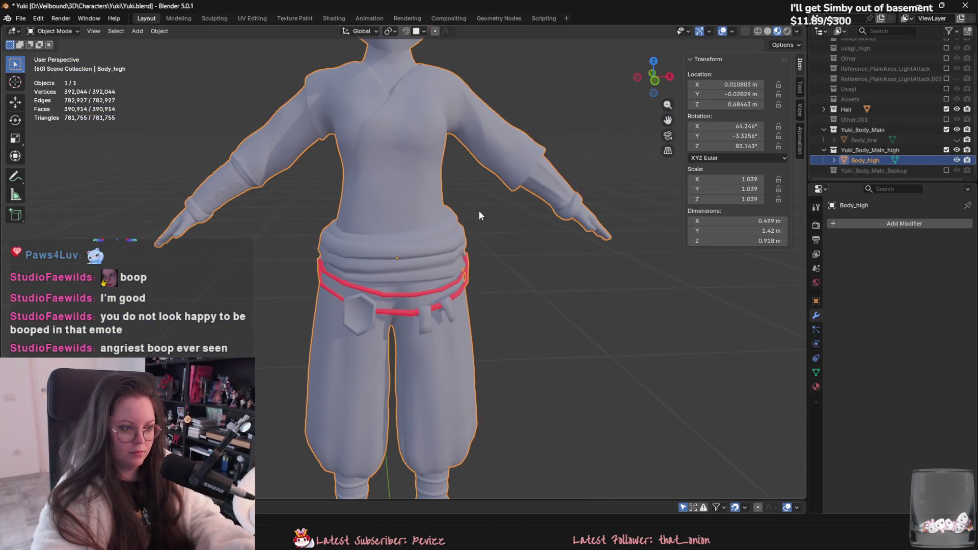
# Step: Hide Body_high, show and select Body_low, and view the whole character
pyautogui.click(956, 160)
pyautogui.click(956, 140)
pyautogui.click(900, 139)
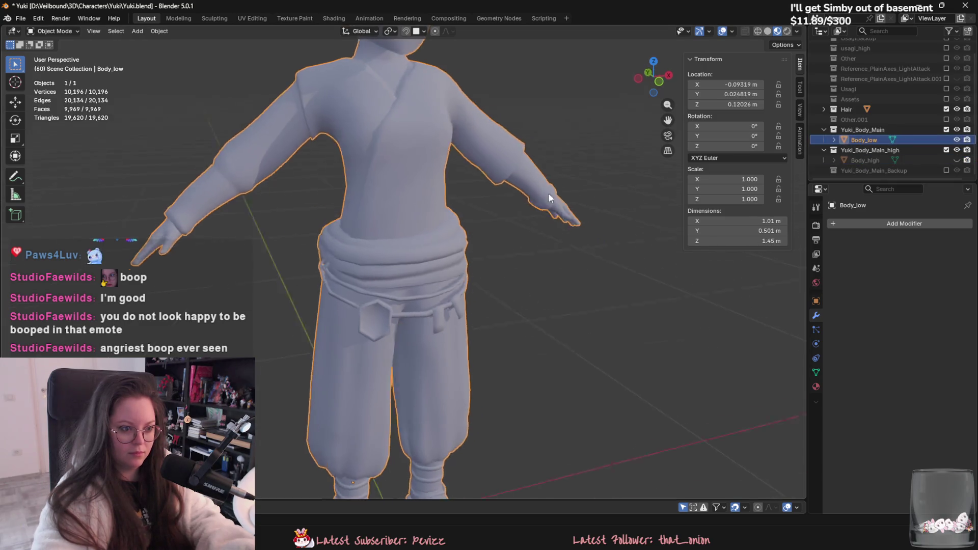
pyautogui.scroll(-3, 560, 209)
pyautogui.rightClick(408, 259)
pyautogui.press('Escape')
pyautogui.moveTo(415, 228); pyautogui.dragTo(354, 206, button='middle')
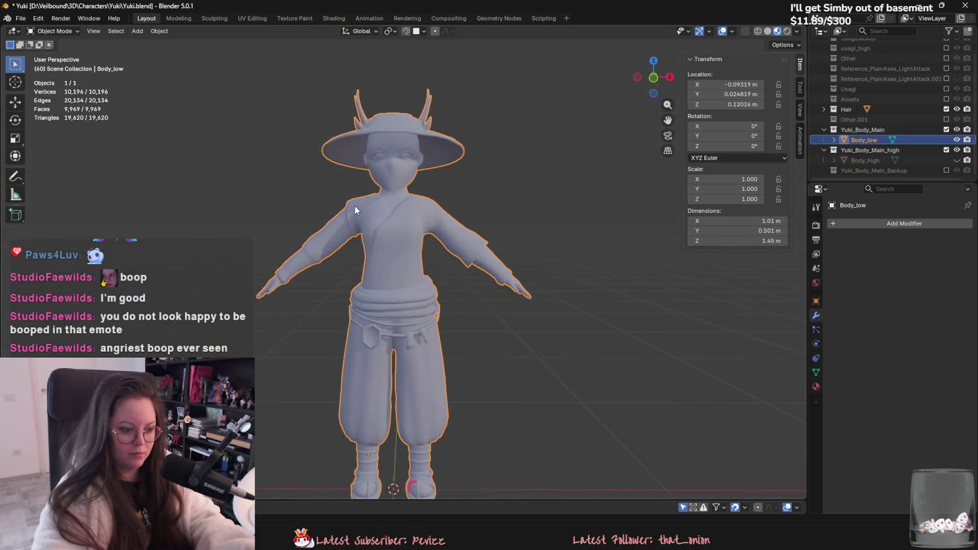
# Step: Check the low body's foot strap piece in Edit Mode, then look over the feet and side
pyautogui.scroll(4, 354, 205)
pyautogui.press('Tab')
pyautogui.scroll(4, 376, 176)
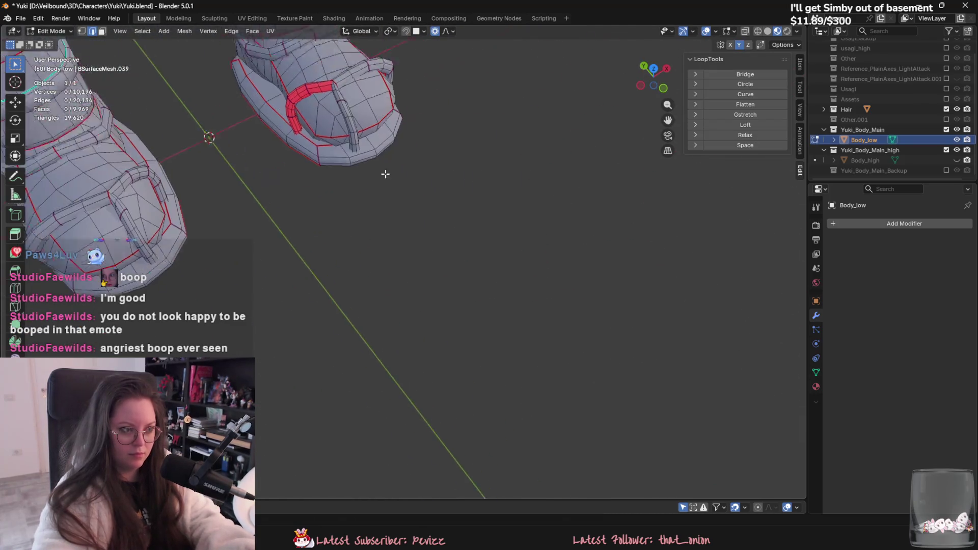
pyautogui.moveTo(384, 173); pyautogui.dragTo(347, 208, button='middle')
pyautogui.press('l')
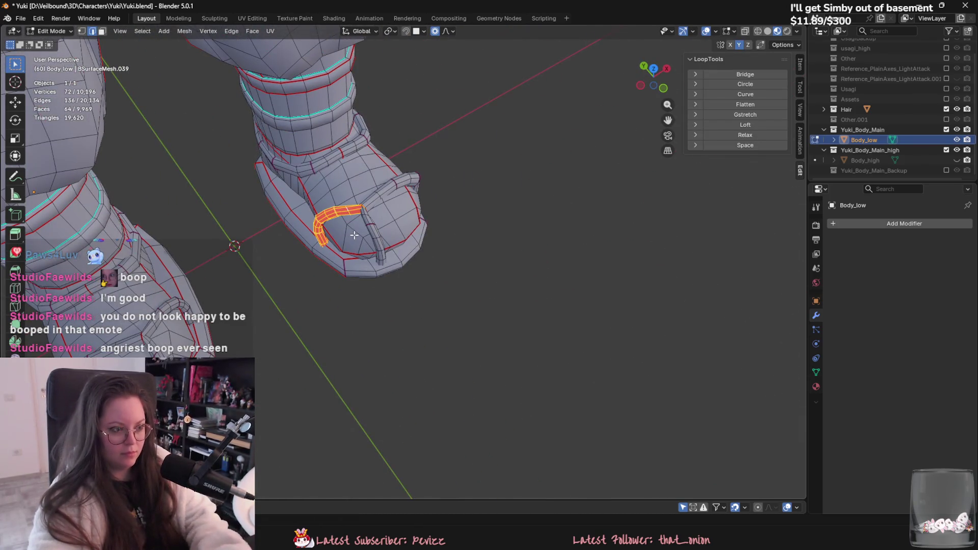
pyautogui.press('Tab')
pyautogui.scroll(-5, 395, 285)
pyautogui.moveTo(395, 286)
pyautogui.mouseDown(button='middle')
pyautogui.moveTo(445, 247)
pyautogui.moveTo(443, 218)
pyautogui.moveTo(498, 280)
pyautogui.mouseUp(button='middle')
pyautogui.scroll(-5, 498, 280)
pyautogui.moveTo(500, 371)
pyautogui.mouseDown(button='middle')
pyautogui.moveTo(490, 415)
pyautogui.moveTo(384, 386)
pyautogui.moveTo(417, 374)
pyautogui.moveTo(402, 427)
pyautogui.moveTo(461, 395)
pyautogui.mouseUp(button='middle')
pyautogui.scroll(5, 418, 374)
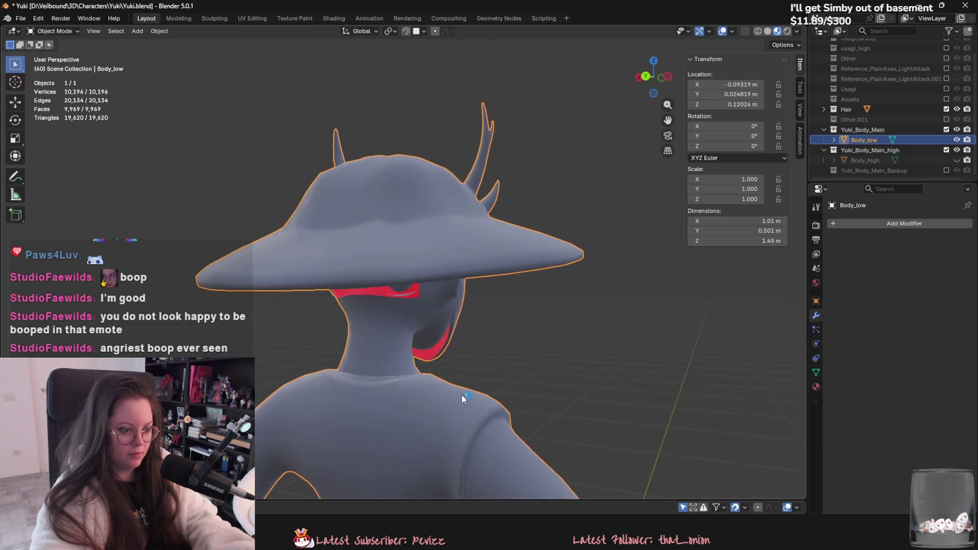
pyautogui.scroll(4, 461, 395)
# Step: Isolate the mask surface, select the stray jaw-seam vertices and delete them
pyautogui.press('Tab')
pyautogui.scroll(6, 438, 313)
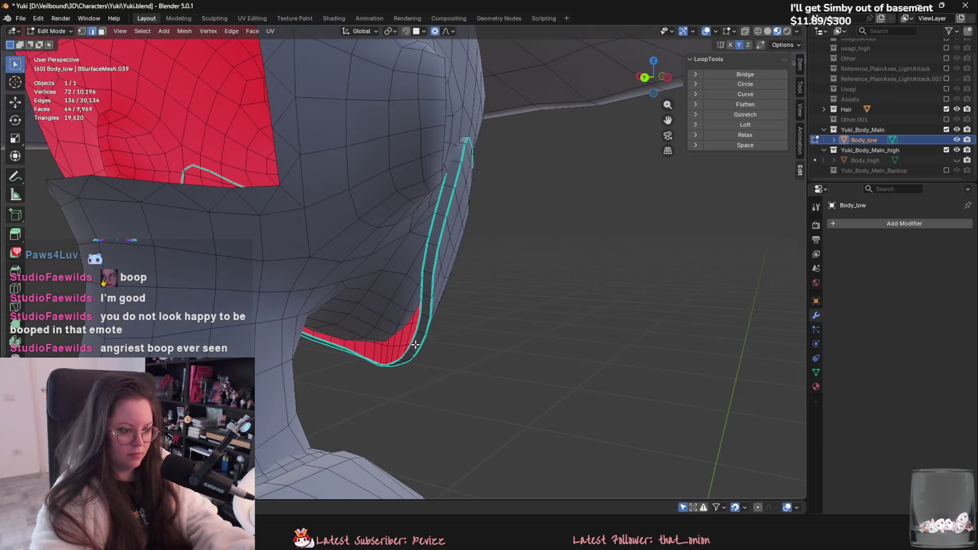
pyautogui.scroll(-4, 452, 330)
pyautogui.click(437, 362)
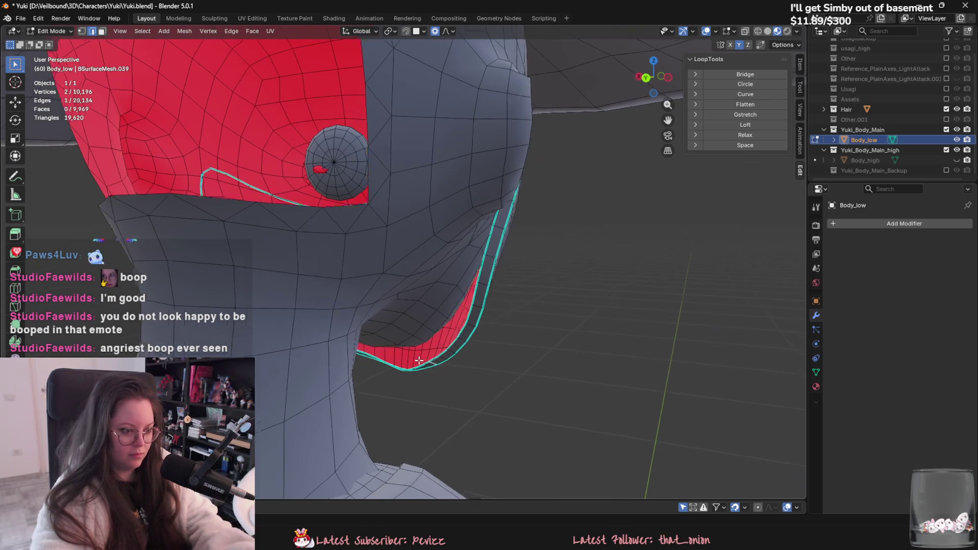
pyautogui.scroll(4, 418, 351)
pyautogui.moveTo(424, 348)
pyautogui.mouseDown(button='middle')
pyautogui.moveTo(425, 341)
pyautogui.moveTo(377, 338)
pyautogui.moveTo(476, 333)
pyautogui.moveTo(414, 323)
pyautogui.moveTo(508, 331)
pyautogui.moveTo(392, 337)
pyautogui.moveTo(342, 321)
pyautogui.moveTo(448, 359)
pyautogui.moveTo(420, 358)
pyautogui.moveTo(431, 358)
pyautogui.mouseUp(button='middle')
pyautogui.hotkey('ctrl', 'l')
pyautogui.hotkey('shift', 'h')
pyautogui.click(445, 365)
pyautogui.hotkey('alt', 'h')
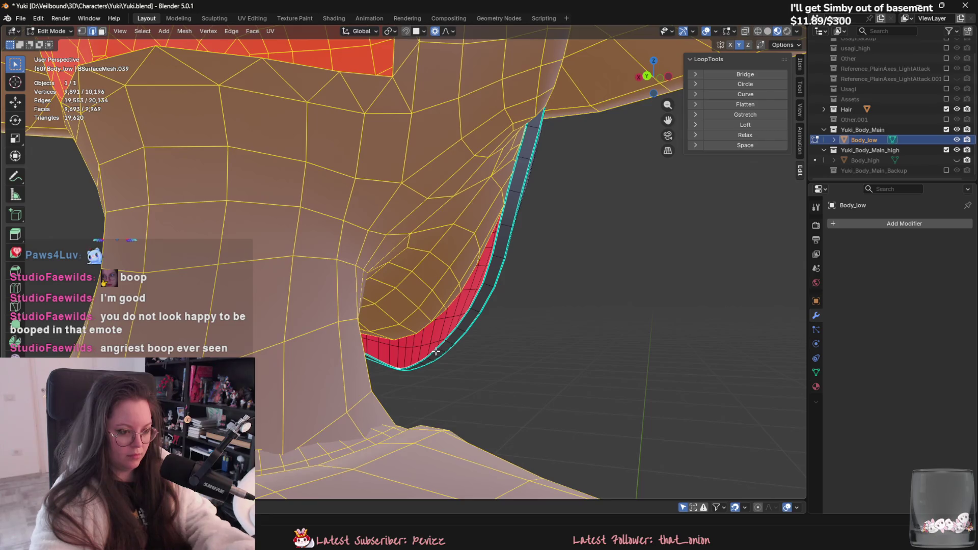
pyautogui.click(437, 351)
pyautogui.press('1')
pyautogui.rightClick(441, 347)
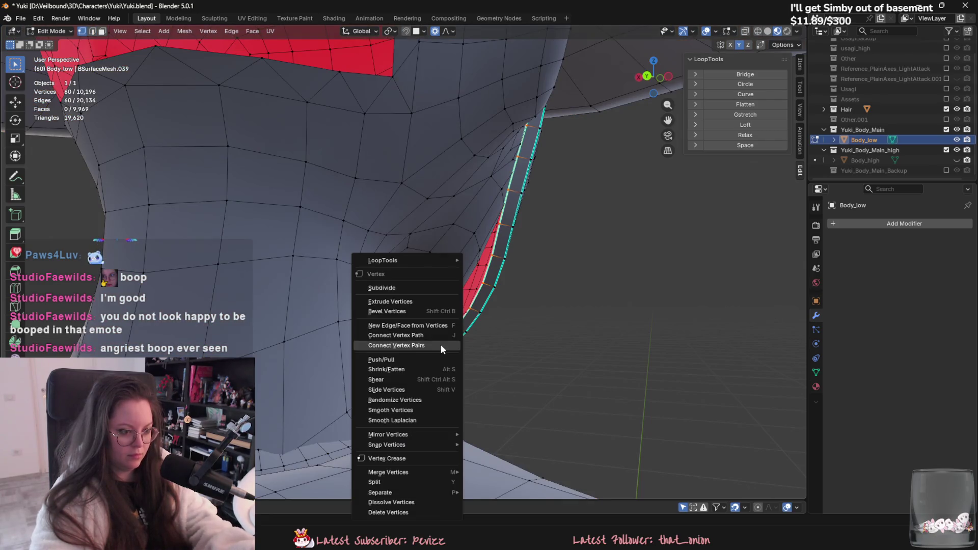
pyautogui.click(429, 511)
# Step: Select the mask island and separate it into its own object, Body_low.001
pyautogui.moveTo(443, 425); pyautogui.dragTo(349, 360, button='middle')
pyautogui.scroll(-3, 349, 360)
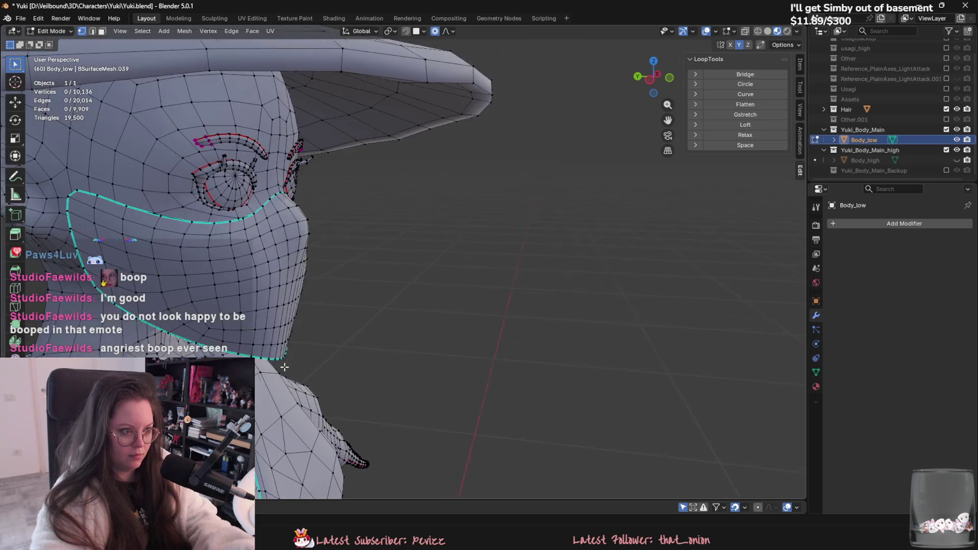
pyautogui.scroll(3, 345, 332)
pyautogui.press('l')
pyautogui.press('p')
pyautogui.click(869, 150)
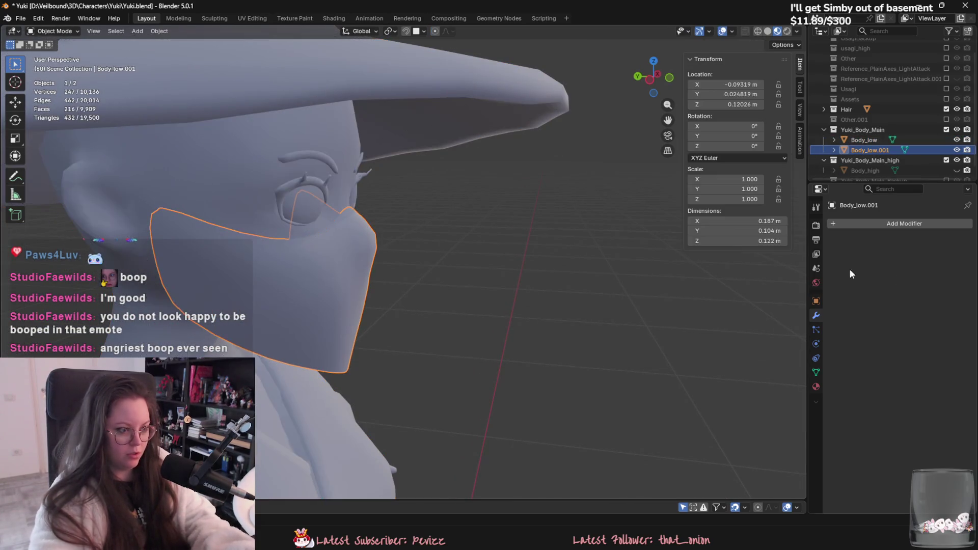
# Step: Add a Solidify modifier to the mask and set its thickness to 0.005 m
pyautogui.click(917, 224)
pyautogui.moveTo(916, 223)
pyautogui.click(820, 376)
pyautogui.moveTo(713, 326)
pyautogui.mouseDown(button='middle')
pyautogui.moveTo(620, 266)
pyautogui.moveTo(655, 255)
pyautogui.moveTo(833, 264)
pyautogui.mouseUp(button='middle')
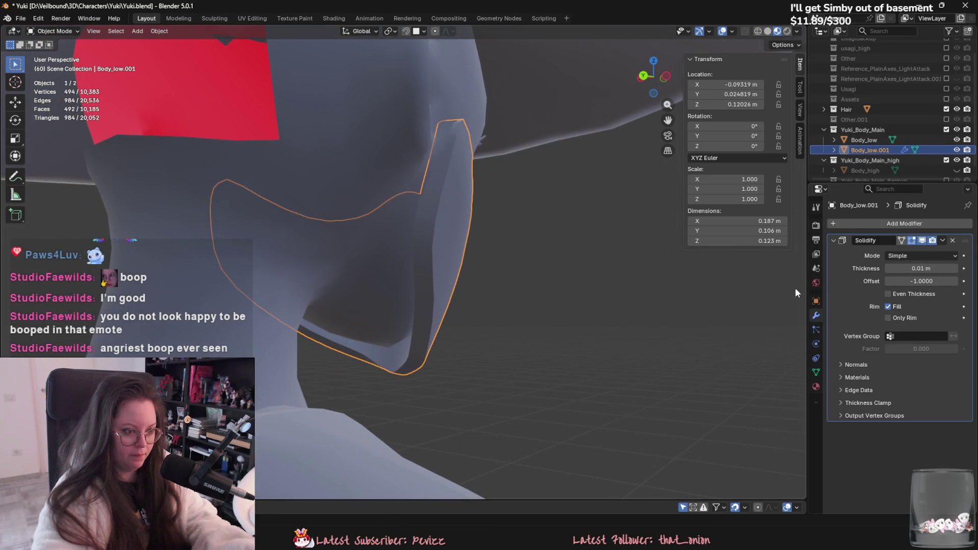
pyautogui.moveTo(795, 288); pyautogui.dragTo(845, 276, button='middle')
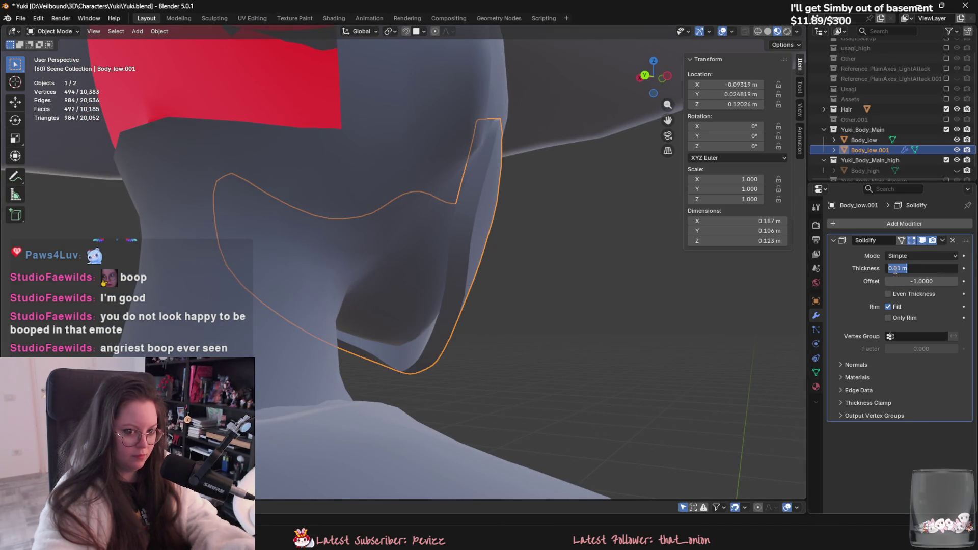
pyautogui.press('BackSpace')
pyautogui.write('07')
pyautogui.press('Return')
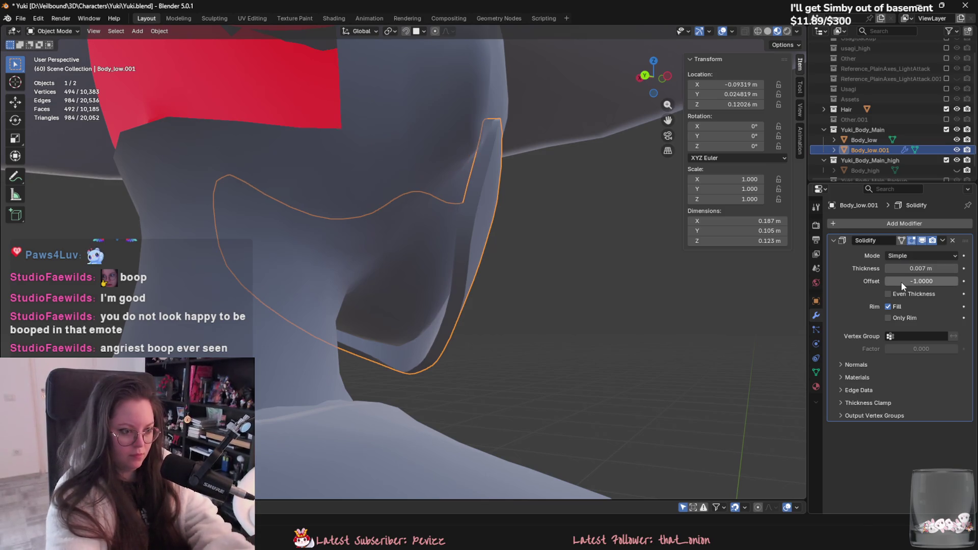
pyautogui.click(905, 268)
pyautogui.click(905, 268)
pyautogui.press('BackSpace')
pyautogui.write('5')
pyautogui.press('Return')
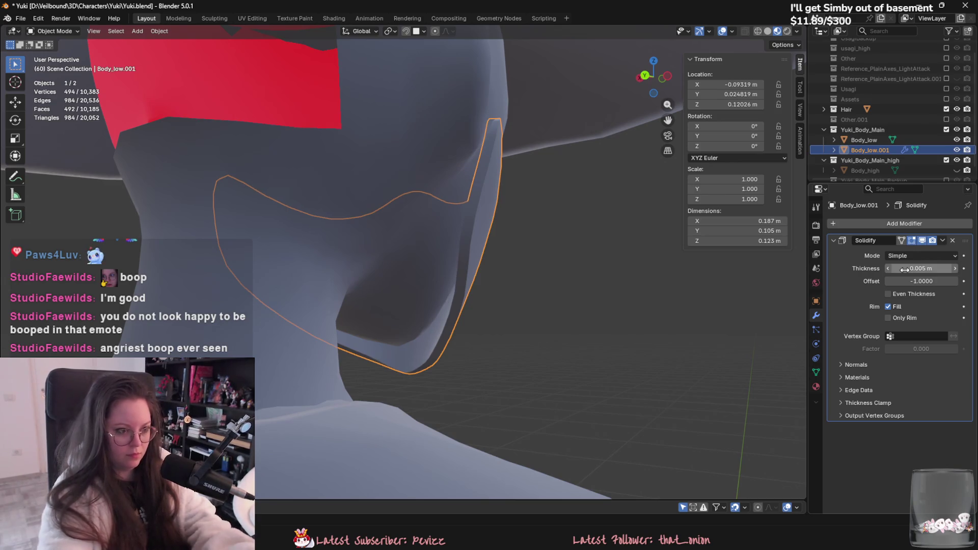
# Step: Apply the Solidify modifier permanently to Body_low.001
pyautogui.click(536, 292)
pyautogui.moveTo(536, 292)
pyautogui.mouseDown(button='middle')
pyautogui.moveTo(550, 277)
pyautogui.moveTo(422, 286)
pyautogui.moveTo(405, 350)
pyautogui.moveTo(332, 340)
pyautogui.moveTo(512, 321)
pyautogui.moveTo(466, 344)
pyautogui.moveTo(327, 346)
pyautogui.moveTo(340, 335)
pyautogui.mouseUp(button='middle')
pyautogui.hotkey('ctrl', 'z')
pyautogui.scroll(-5, 511, 331)
pyautogui.click(942, 239)
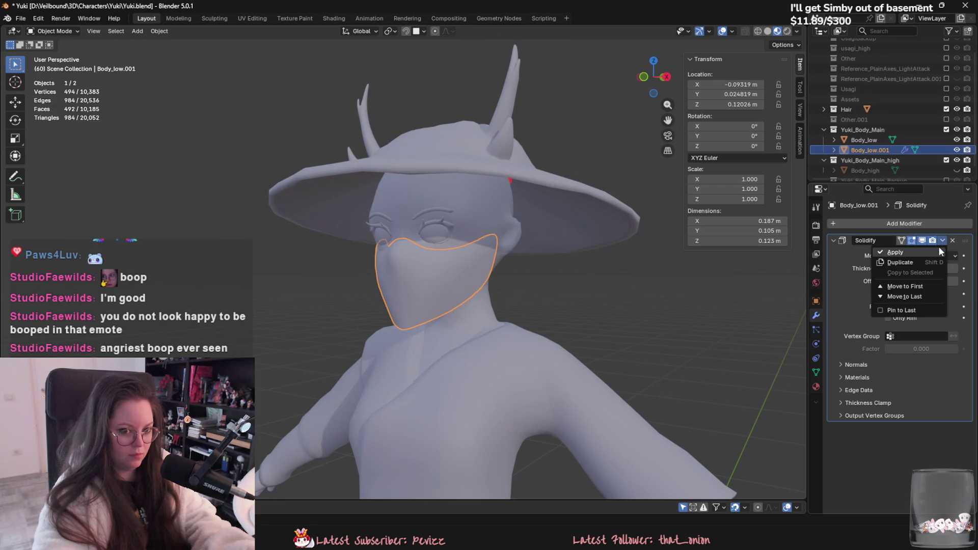
pyautogui.click(938, 250)
pyautogui.moveTo(636, 275); pyautogui.dragTo(544, 285, button='middle')
# Step: Enter Edit Mode on the mask, hide everything else and frame it
pyautogui.press('Tab')
pyautogui.moveTo(441, 277)
pyautogui.mouseDown(button='middle')
pyautogui.moveTo(469, 292)
pyautogui.moveTo(518, 290)
pyautogui.mouseUp(button='middle')
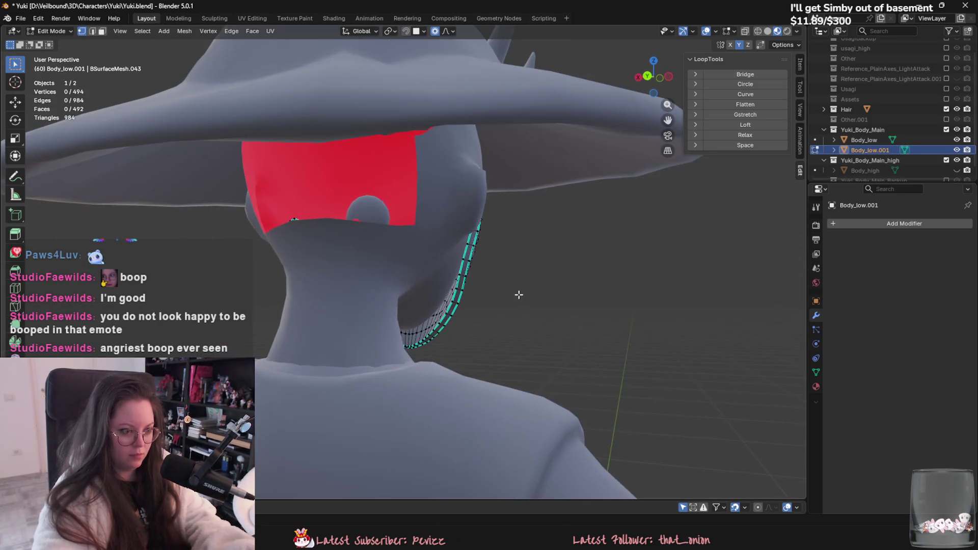
pyautogui.press('Tab')
pyautogui.hotkey('shift', 'h')
pyautogui.press('KP_Decimal')
pyautogui.press('Tab')
pyautogui.scroll(4, 485, 297)
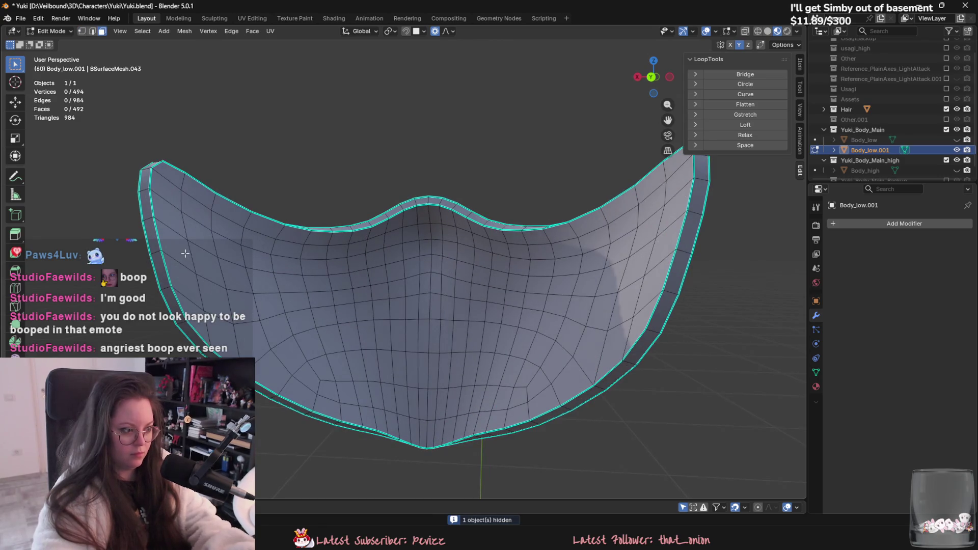
# Step: Select the mask's top two rows of faces as a band
pyautogui.keyDown('ctrl'); pyautogui.click(204, 213); pyautogui.keyUp('ctrl')
pyautogui.click(198, 184)
pyautogui.keyDown('ctrl'); pyautogui.click(428, 224); pyautogui.keyUp('ctrl')
pyautogui.moveTo(428, 224); pyautogui.dragTo(612, 224, button='middle')
pyautogui.keyDown('ctrl'); pyautogui.click(700, 196); pyautogui.keyUp('ctrl')
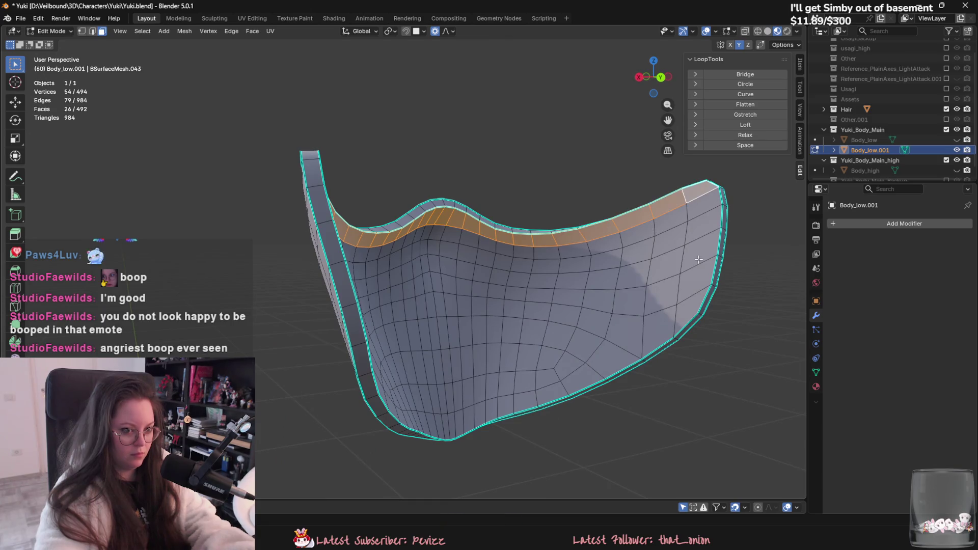
pyautogui.moveTo(698, 260); pyautogui.dragTo(535, 262, button='middle')
pyautogui.keyDown('ctrl'); pyautogui.click(296, 298); pyautogui.keyUp('ctrl')
pyautogui.keyDown('ctrl'); pyautogui.click(682, 235); pyautogui.keyUp('ctrl')
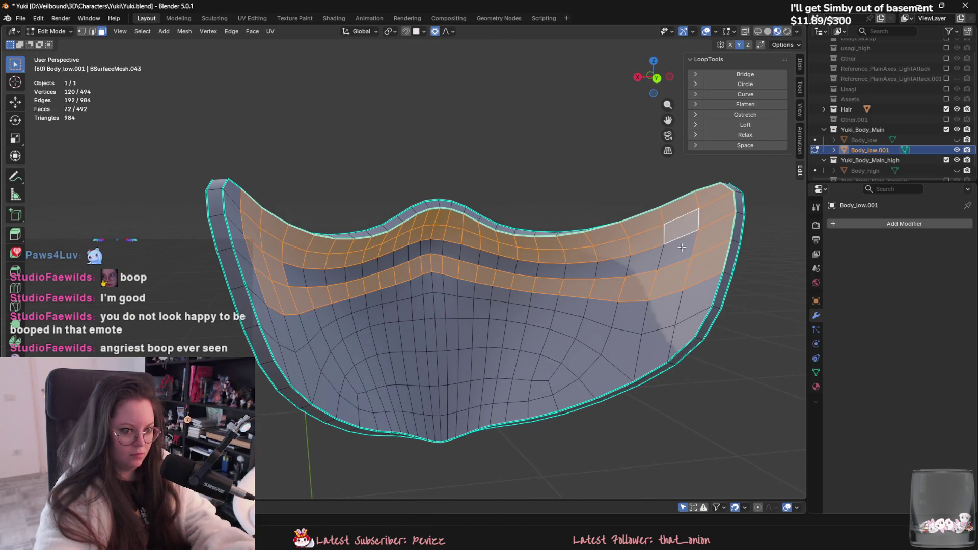
# Step: Delete two upper bands of faces from the solidified mask
pyautogui.keyDown('ctrl'); pyautogui.click(291, 272); pyautogui.keyUp('ctrl')
pyautogui.rightClick(285, 469)
pyautogui.click(286, 469)
pyautogui.click(281, 328)
pyautogui.keyDown('ctrl'); pyautogui.click(662, 307); pyautogui.keyUp('ctrl')
pyautogui.rightClick(662, 307)
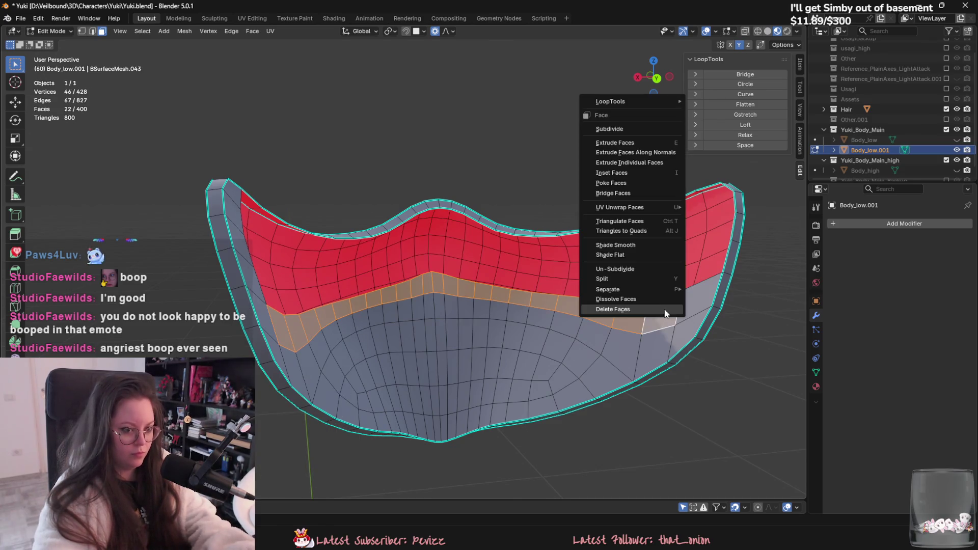
pyautogui.click(660, 305)
# Step: Undo the band deletions and rework the selection of the mask's upper region
pyautogui.moveTo(661, 305); pyautogui.dragTo(662, 348, button='middle')
pyautogui.rightClick(662, 348)
pyautogui.click(668, 366)
pyautogui.hotkey('ctrl', 'z')
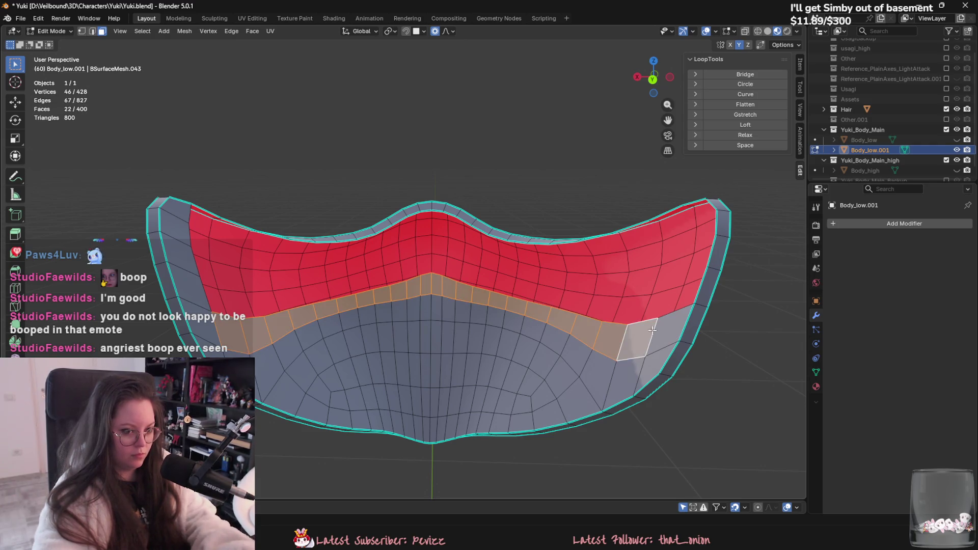
pyautogui.hotkey('ctrl', 'z')
pyautogui.hotkey('ctrl', 'z')
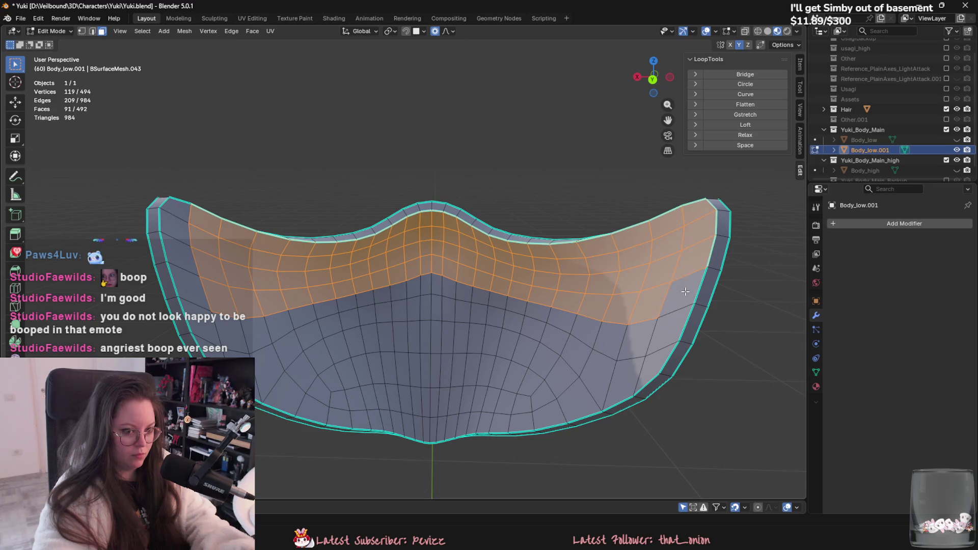
pyautogui.keyDown('shift'); pyautogui.click(692, 234); pyautogui.keyUp('shift')
pyautogui.rightClick(591, 302)
pyautogui.hotkey('ctrl', 'z')
pyautogui.hotkey('ctrl', 'z')
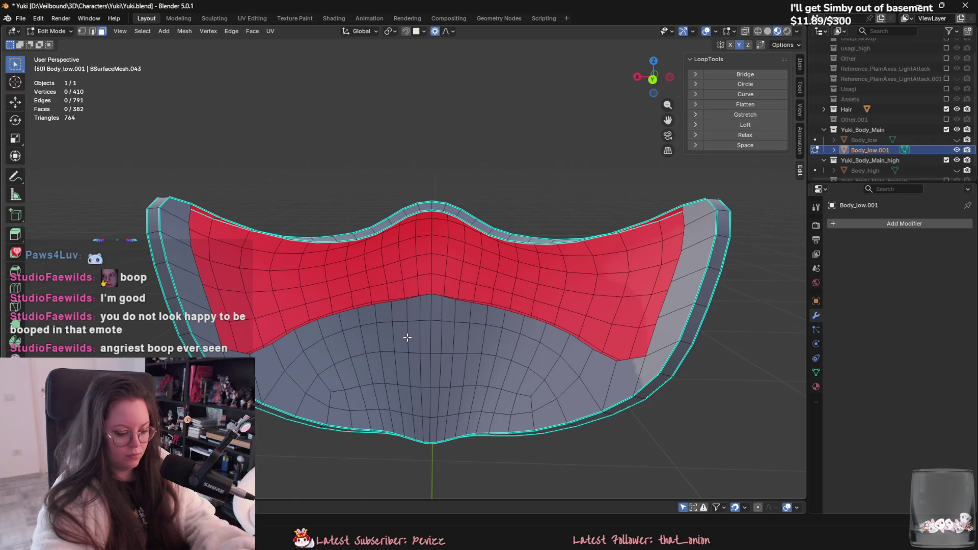
# Step: Return to Object Mode and select the Body_high object
pyautogui.press('Tab')
pyautogui.scroll(-5, 463, 352)
pyautogui.moveTo(415, 322)
pyautogui.mouseDown(button='middle')
pyautogui.moveTo(292, 317)
pyautogui.moveTo(428, 287)
pyautogui.mouseUp(button='middle')
pyautogui.click(428, 286)
pyautogui.scroll(6, 401, 298)
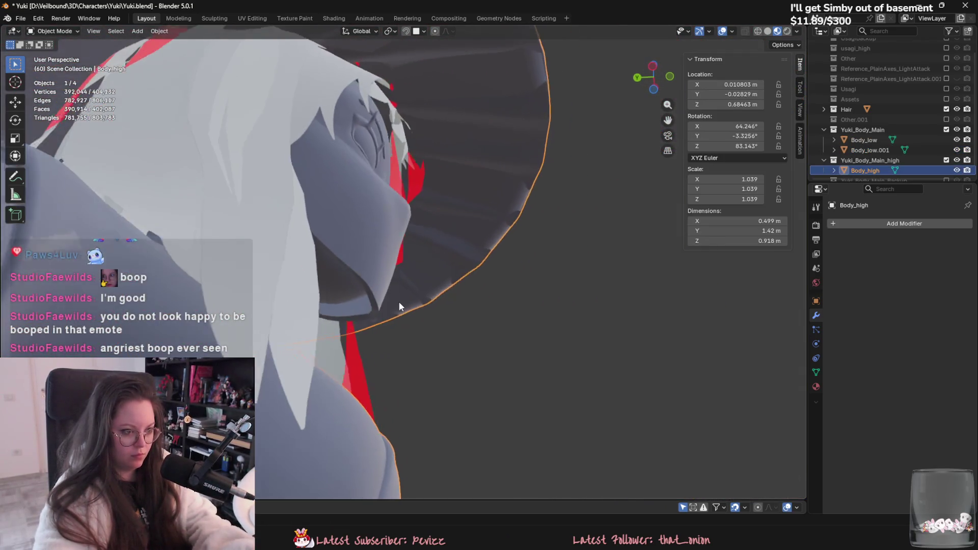
# Step: Hide the low body and exclude the hair to expose Body_high's chin
pyautogui.scroll(-1, 916, 159)
pyautogui.scroll(-6, 503, 252)
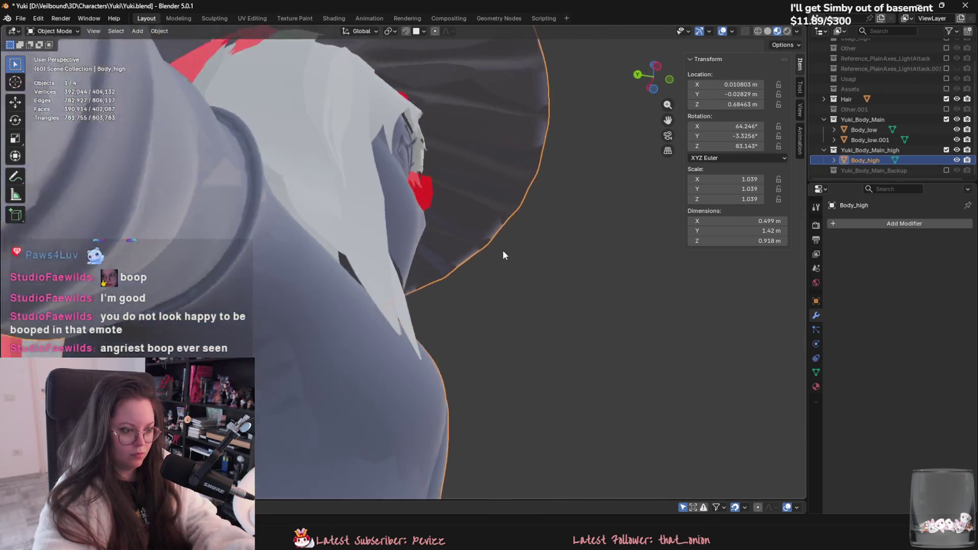
pyautogui.moveTo(456, 277); pyautogui.dragTo(417, 291, button='middle')
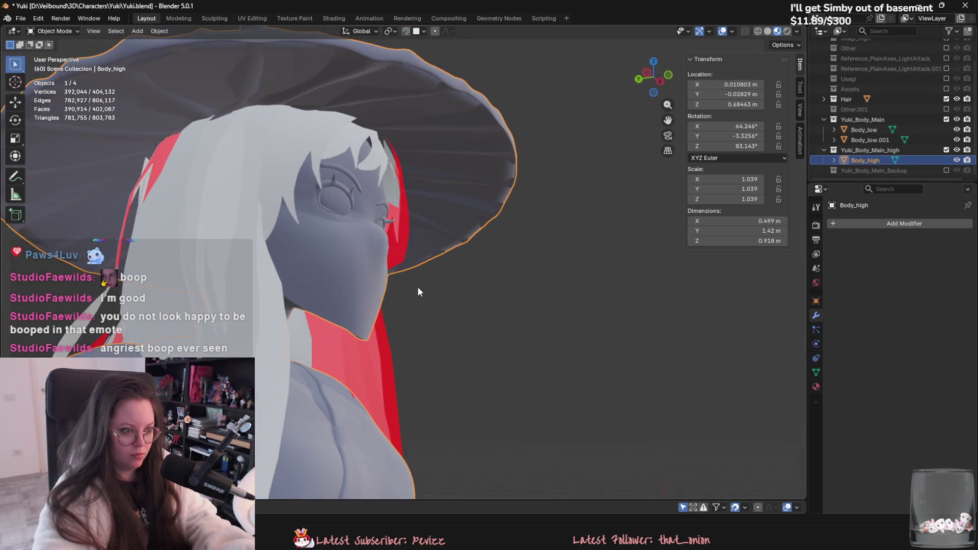
pyautogui.click(956, 129)
pyautogui.moveTo(501, 249)
pyautogui.mouseDown(button='middle')
pyautogui.moveTo(439, 262)
pyautogui.moveTo(374, 235)
pyautogui.mouseUp(button='middle')
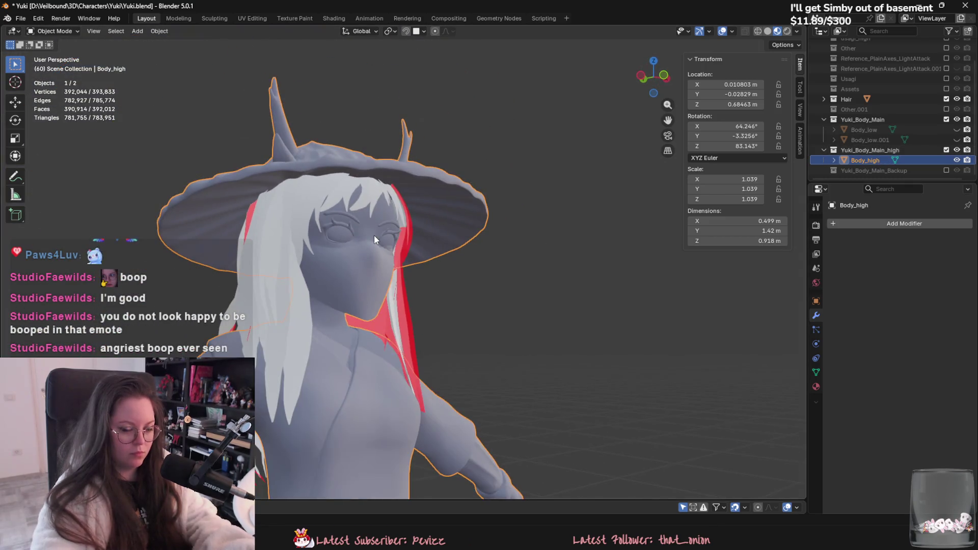
pyautogui.click(944, 100)
pyautogui.moveTo(493, 215)
pyautogui.mouseDown(button='middle')
pyautogui.moveTo(368, 267)
pyautogui.moveTo(433, 275)
pyautogui.mouseUp(button='middle')
pyautogui.scroll(5, 433, 275)
# Step: Separate Body_high's chin flap into its own object and delete it
pyautogui.press('Tab')
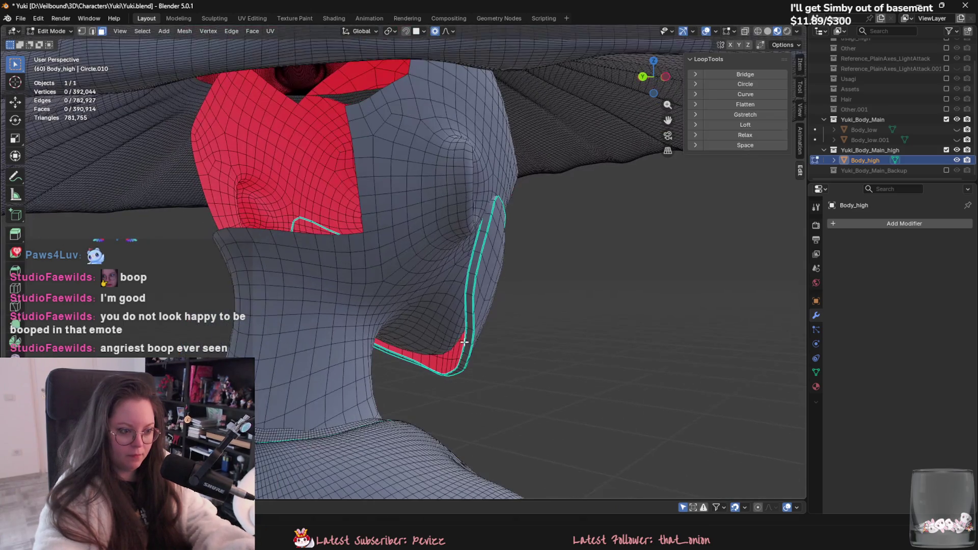
pyautogui.hotkey('ctrl', 'l')
pyautogui.press('p')
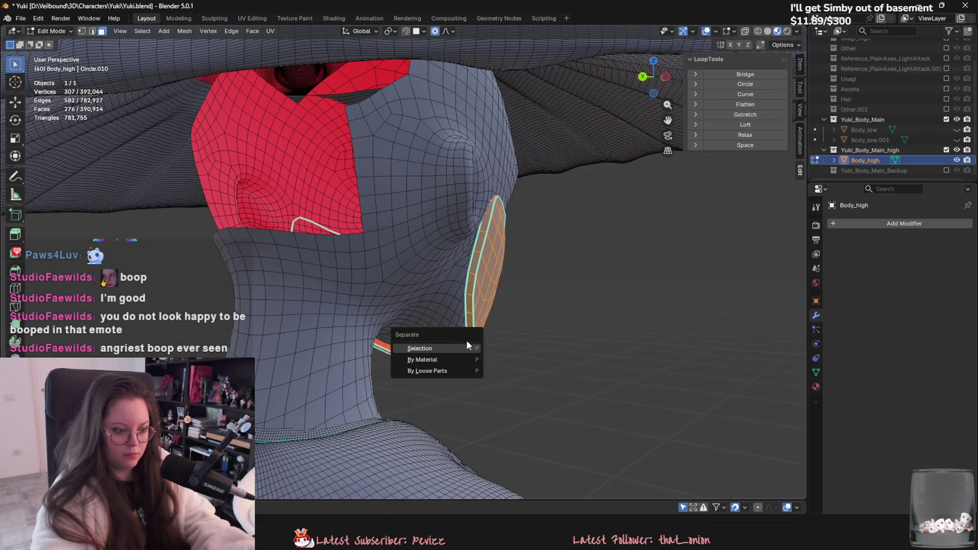
pyautogui.click(419, 349)
pyautogui.press('Tab')
pyautogui.click(469, 341)
pyautogui.press('Delete')
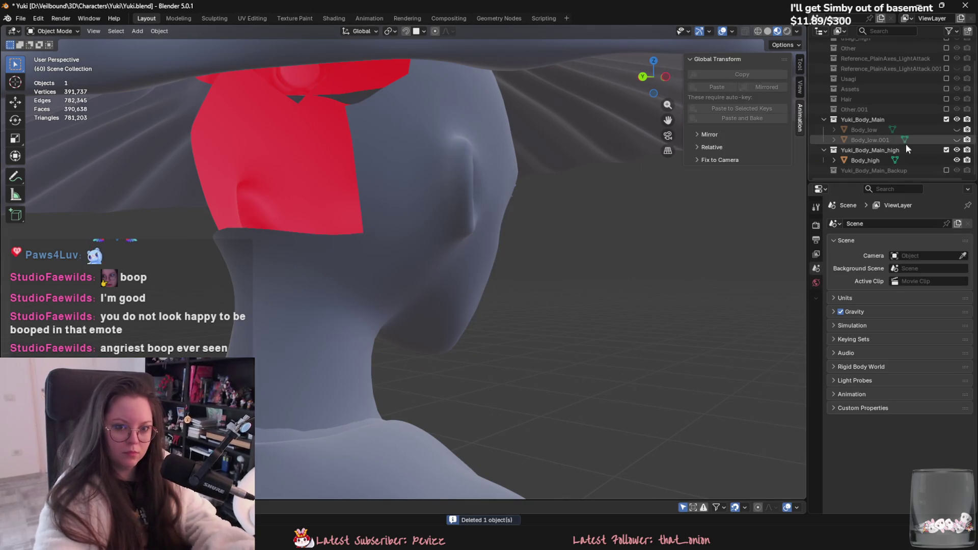
# Step: Paste a copy of the Body_low.001 mask and join it into Body_high
pyautogui.click(957, 140)
pyautogui.press('KP_Decimal')
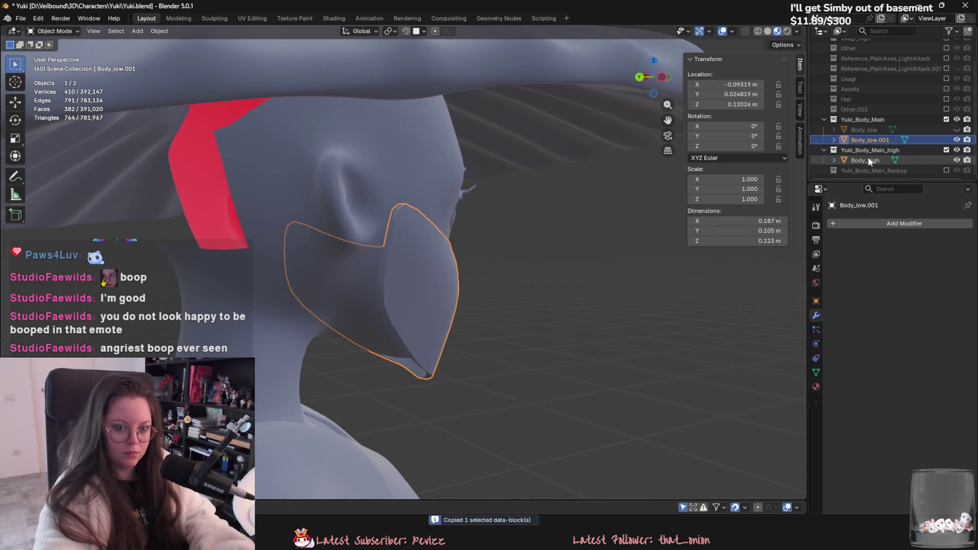
pyautogui.click(870, 161)
pyautogui.hotkey('ctrl', 'v')
pyautogui.moveTo(866, 168); pyautogui.dragTo(872, 151)
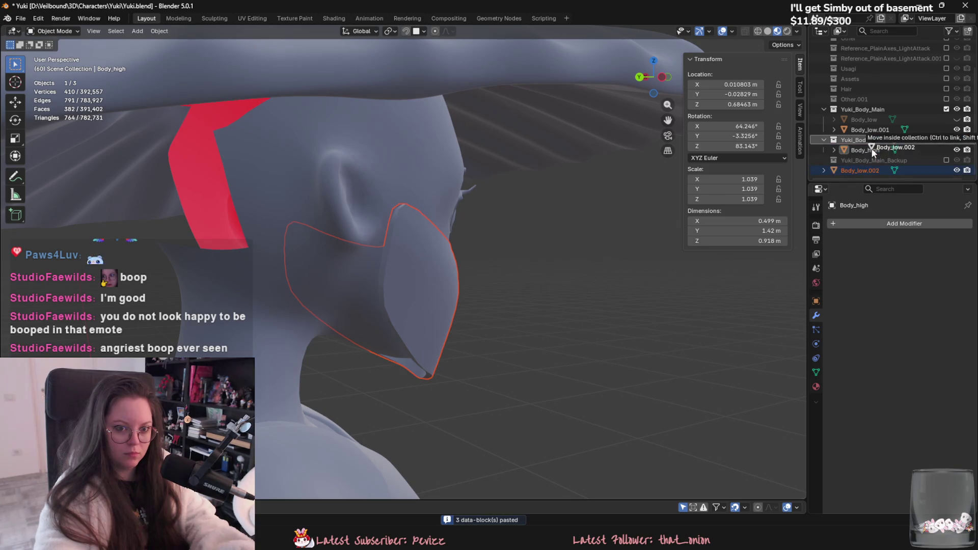
pyautogui.keyDown('ctrl'); pyautogui.click(875, 151); pyautogui.keyUp('ctrl')
pyautogui.hotkey('ctrl', 'j')
pyautogui.moveTo(445, 277); pyautogui.dragTo(408, 289, button='middle')
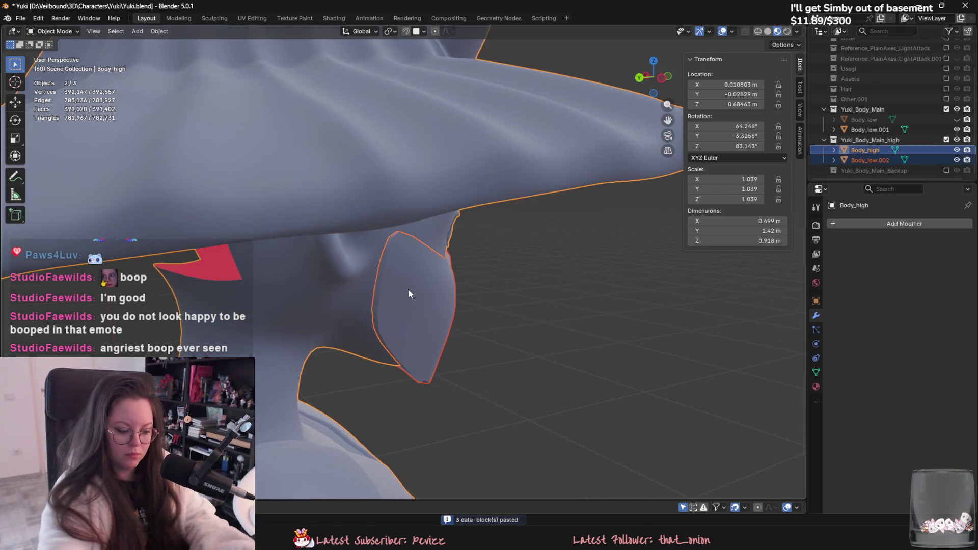
# Step: Unhide the low body and join the face mask into Body_low
pyautogui.click(957, 129)
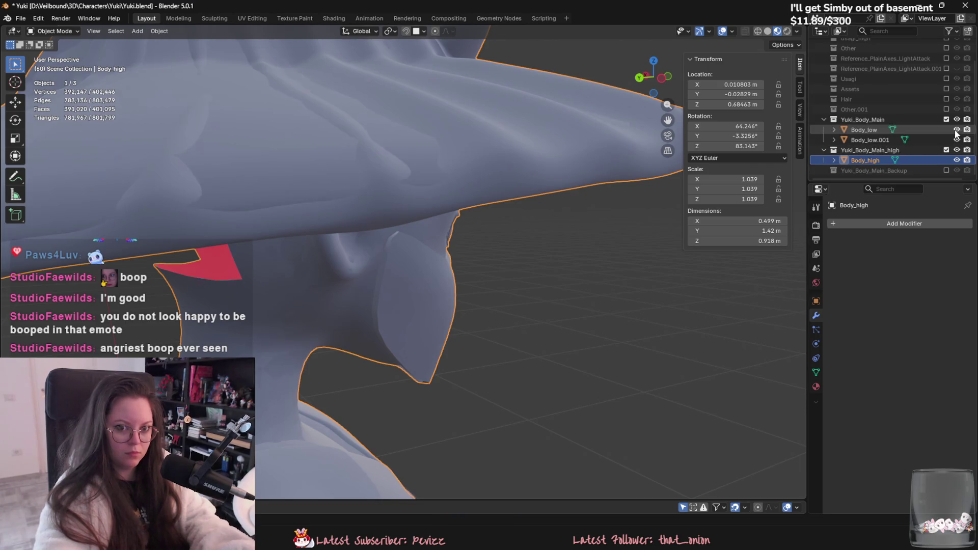
pyautogui.click(877, 131)
pyautogui.hotkey('ctrl', 'j')
pyautogui.moveTo(505, 183)
pyautogui.mouseDown(button='middle')
pyautogui.moveTo(466, 212)
pyautogui.moveTo(477, 214)
pyautogui.moveTo(373, 240)
pyautogui.moveTo(430, 247)
pyautogui.mouseUp(button='middle')
# Step: Hide Body_high and apply Shade Smooth to the low body
pyautogui.press('Tab')
pyautogui.click(956, 159)
pyautogui.press('Tab')
pyautogui.moveTo(560, 214)
pyautogui.mouseDown(button='middle')
pyautogui.moveTo(476, 225)
pyautogui.moveTo(425, 206)
pyautogui.mouseUp(button='middle')
pyautogui.rightClick(421, 207)
pyautogui.click(362, 207)
pyautogui.scroll(-6, 403, 229)
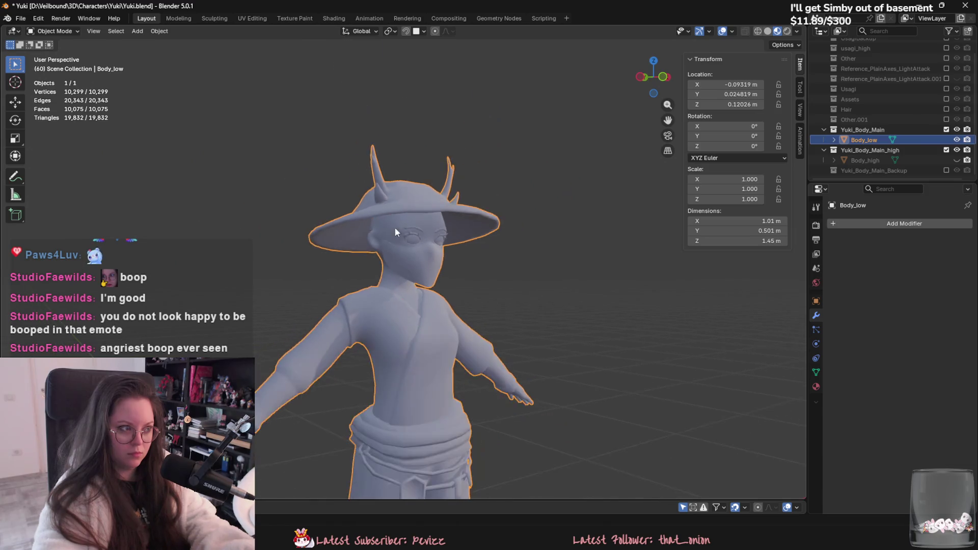
# Step: Save Yuki.blend and orbit around the finished low-body character
pyautogui.hotkey('ctrl', 's')
pyautogui.scroll(5, 434, 176)
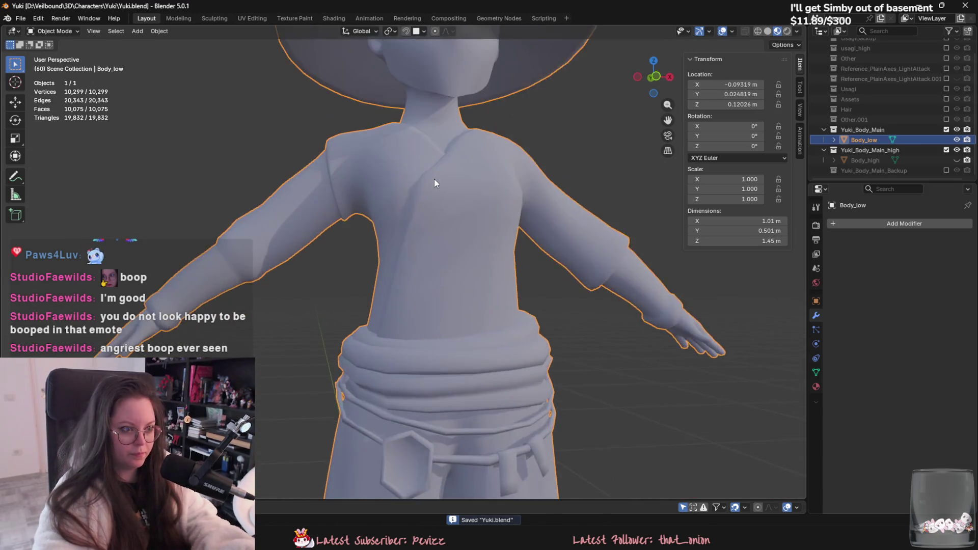
pyautogui.moveTo(423, 206)
pyautogui.mouseDown(button='middle')
pyautogui.moveTo(381, 274)
pyautogui.moveTo(257, 270)
pyautogui.moveTo(239, 246)
pyautogui.moveTo(475, 241)
pyautogui.mouseUp(button='middle')
pyautogui.scroll(-3, 461, 219)
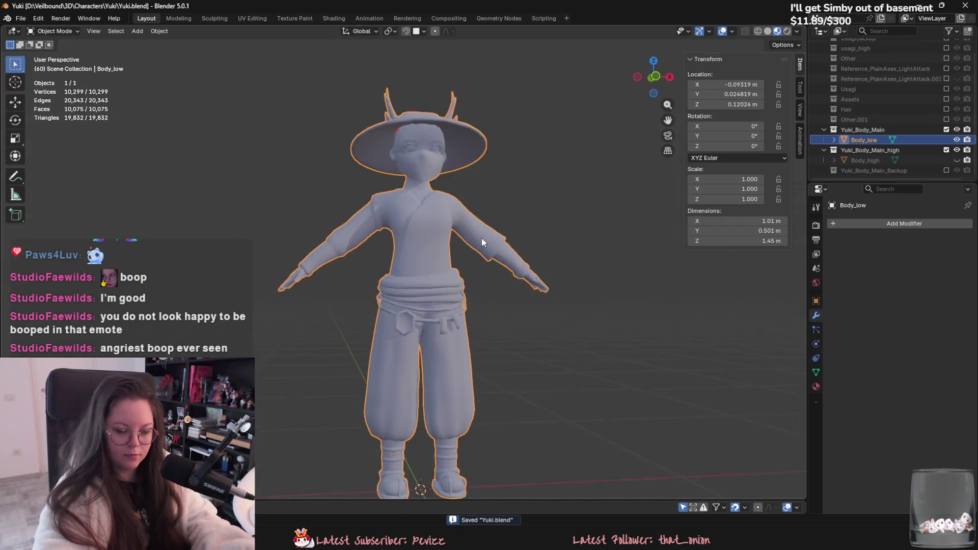
pyautogui.moveTo(610, 179)
pyautogui.mouseDown(button='middle')
pyautogui.moveTo(513, 307)
pyautogui.moveTo(416, 320)
pyautogui.moveTo(384, 293)
pyautogui.mouseUp(button='middle')
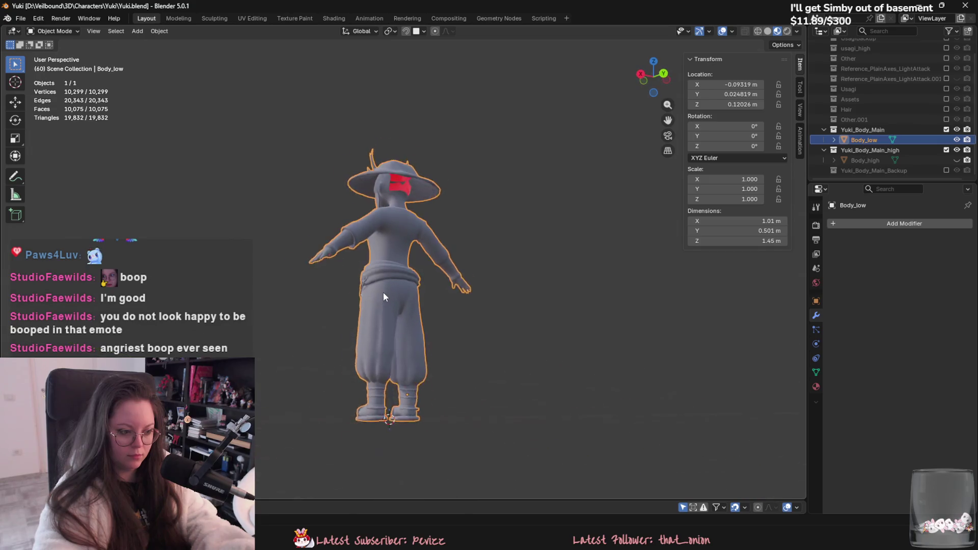
pyautogui.scroll(5, 522, 346)
pyautogui.scroll(-3, 427, 234)
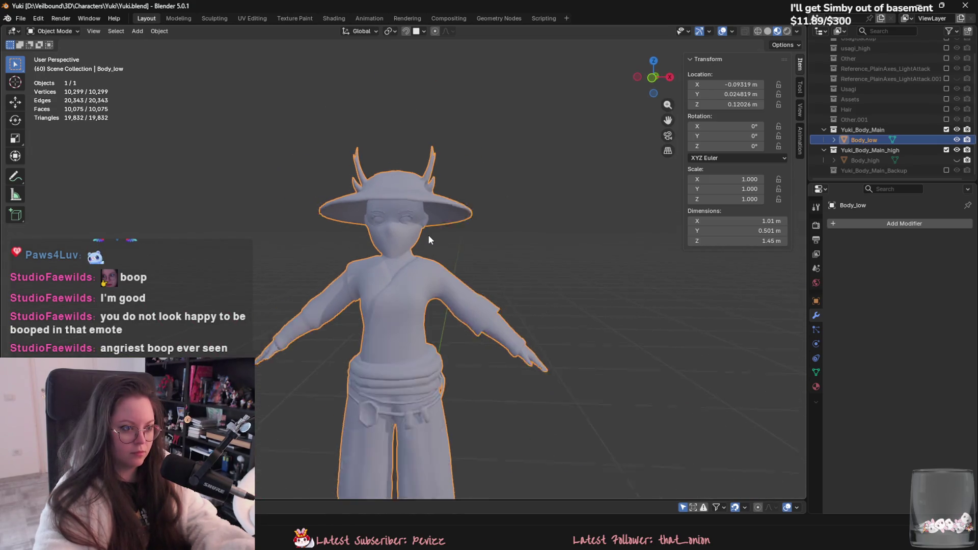
# Step: Enter Edit Mode on Body_low in edge select and pick the hat-brim edge loop
pyautogui.press('Tab')
pyautogui.scroll(2, 396, 323)
pyautogui.moveTo(413, 224)
pyautogui.mouseDown(button='middle')
pyautogui.moveTo(395, 323)
pyautogui.moveTo(388, 223)
pyautogui.moveTo(481, 260)
pyautogui.moveTo(497, 285)
pyautogui.mouseUp(button='middle')
pyautogui.scroll(2, 395, 323)
pyautogui.press('2')
pyautogui.keyDown('alt'); pyautogui.click(387, 214); pyautogui.keyUp('alt')
# Step: Mark the selected edges as a seam, then mark the edge loop around the horn base as a seam
pyautogui.rightClick(313, 222)
pyautogui.click(283, 396)
pyautogui.scroll(4, 496, 285)
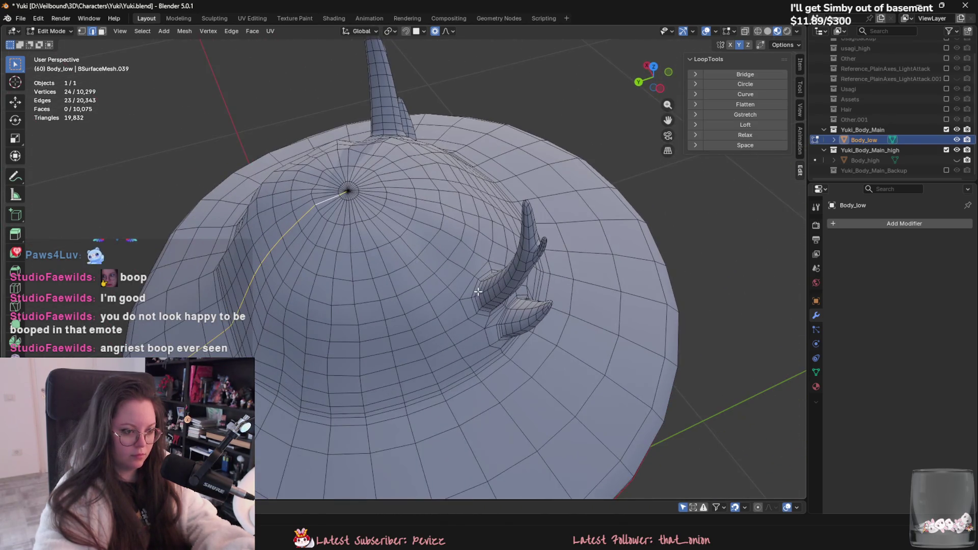
pyautogui.moveTo(486, 318); pyautogui.dragTo(443, 326, button='middle')
pyautogui.scroll(3, 430, 329)
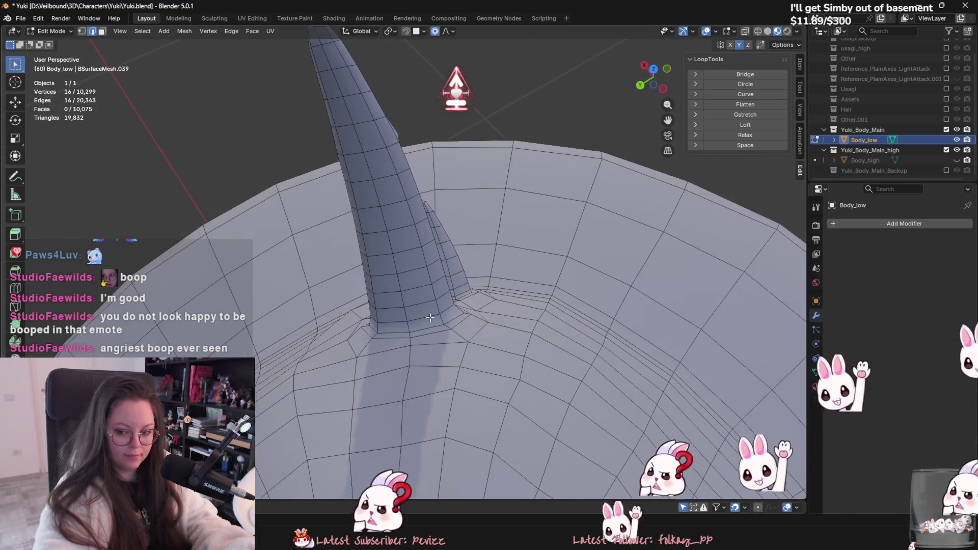
pyautogui.moveTo(436, 328); pyautogui.dragTo(467, 320, button='middle')
pyautogui.keyDown('alt'); pyautogui.keyDown('shift'); pyautogui.click(467, 320); pyautogui.keyUp('shift'); pyautogui.keyUp('alt')
pyautogui.rightClick(408, 332)
pyautogui.click(407, 332)
# Step: Clear the seam from an unwanted edge on the horn
pyautogui.moveTo(408, 332)
pyautogui.mouseDown(button='middle')
pyautogui.moveTo(444, 298)
pyautogui.moveTo(365, 220)
pyautogui.moveTo(378, 276)
pyautogui.moveTo(452, 407)
pyautogui.mouseUp(button='middle')
pyautogui.click(445, 298)
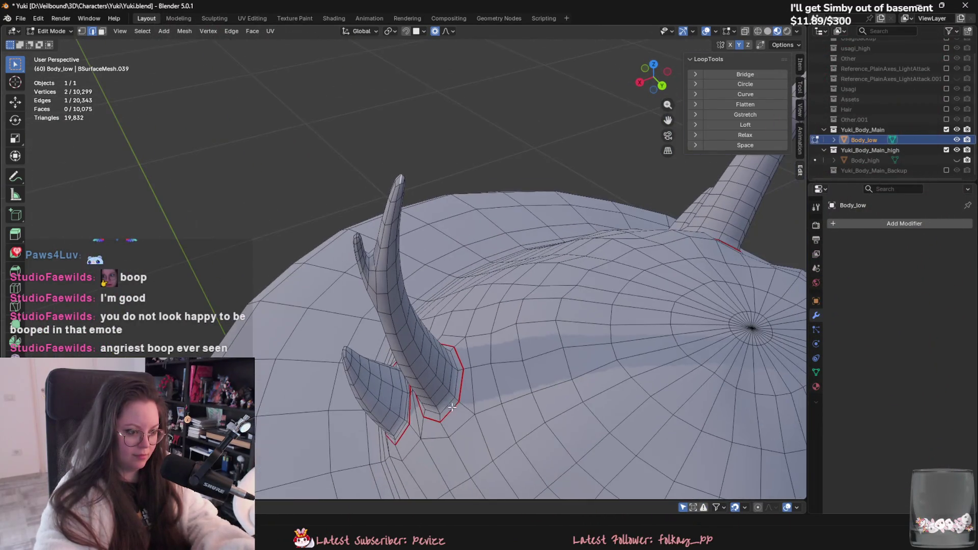
pyautogui.rightClick(439, 416)
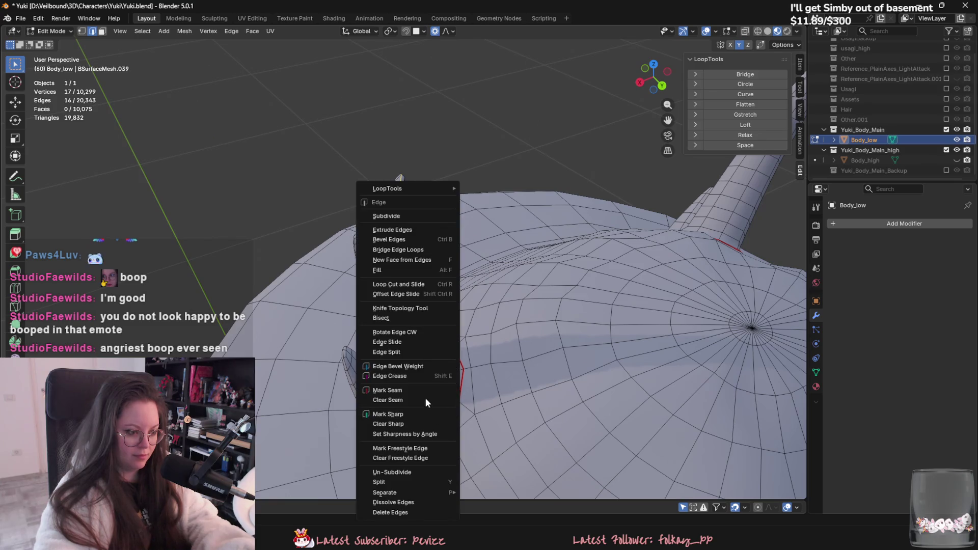
pyautogui.click(426, 402)
# Step: Select an edge near the horn tip and inspect the horn's seams from several angles
pyautogui.moveTo(427, 402)
pyautogui.mouseDown(button='middle')
pyautogui.moveTo(451, 229)
pyautogui.moveTo(397, 253)
pyautogui.mouseUp(button='middle')
pyautogui.rightClick(453, 204)
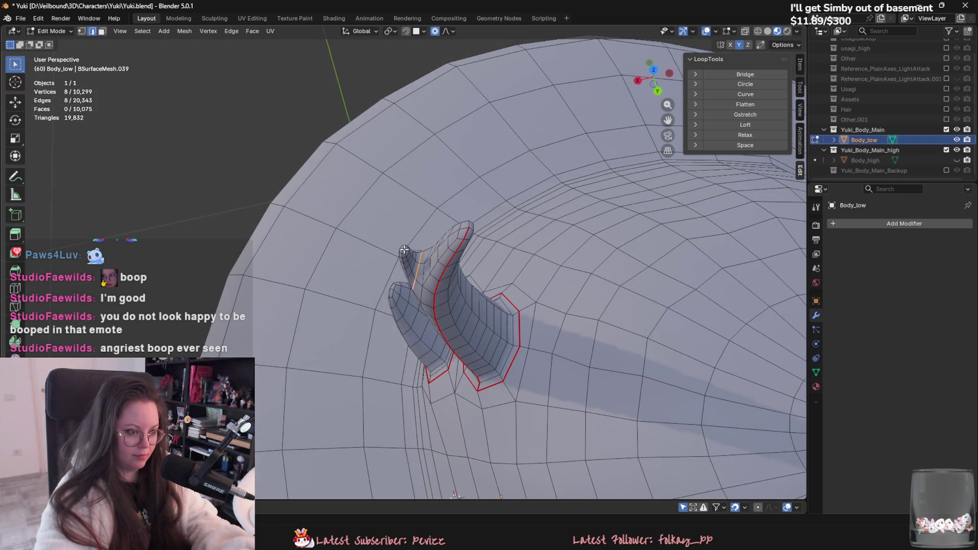
pyautogui.rightClick(417, 262)
pyautogui.press('Escape')
pyautogui.click(424, 263)
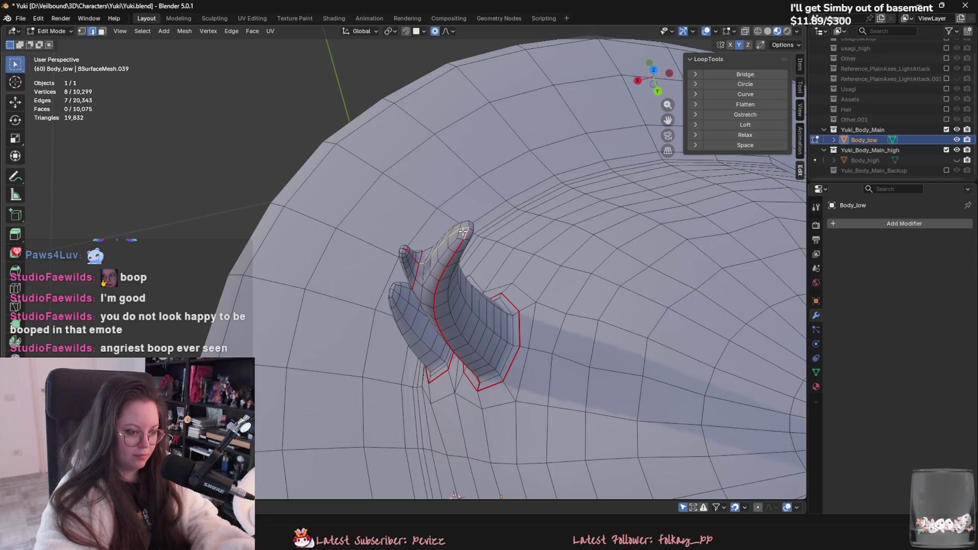
pyautogui.moveTo(453, 280)
pyautogui.mouseDown(button='middle')
pyautogui.moveTo(433, 287)
pyautogui.moveTo(469, 277)
pyautogui.moveTo(495, 215)
pyautogui.mouseUp(button='middle')
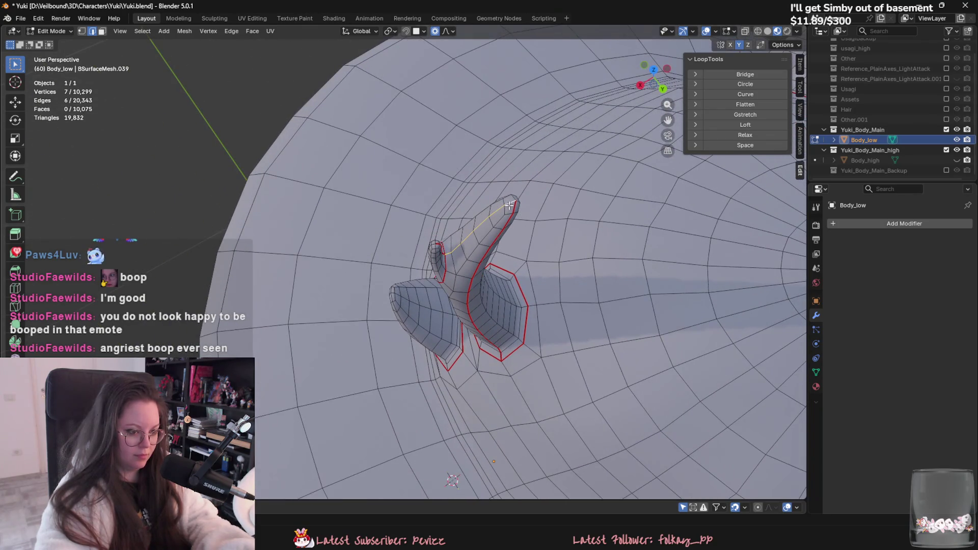
pyautogui.rightClick(508, 204)
pyautogui.press('Escape')
pyautogui.moveTo(506, 206); pyautogui.dragTo(502, 240, button='middle')
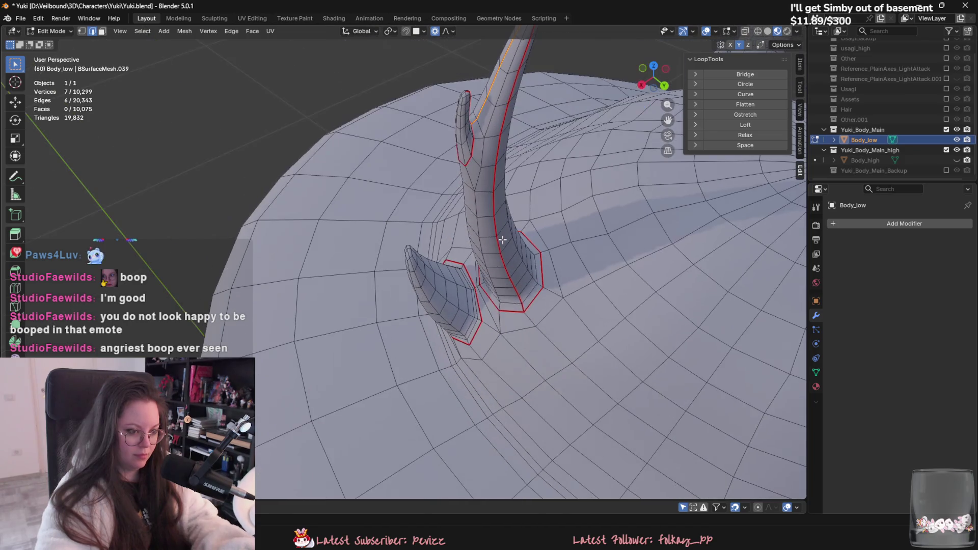
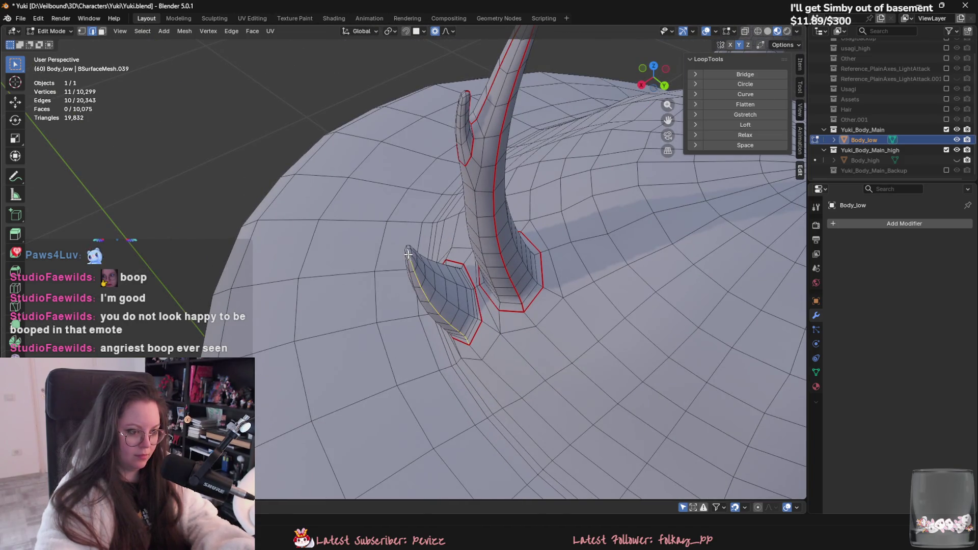
# Step: Mark seams on the edges around the bases of the large and small hat horns
pyautogui.moveTo(407, 254)
pyautogui.mouseDown(button='middle')
pyautogui.moveTo(355, 338)
pyautogui.moveTo(437, 328)
pyautogui.moveTo(413, 248)
pyautogui.moveTo(422, 223)
pyautogui.mouseUp(button='middle')
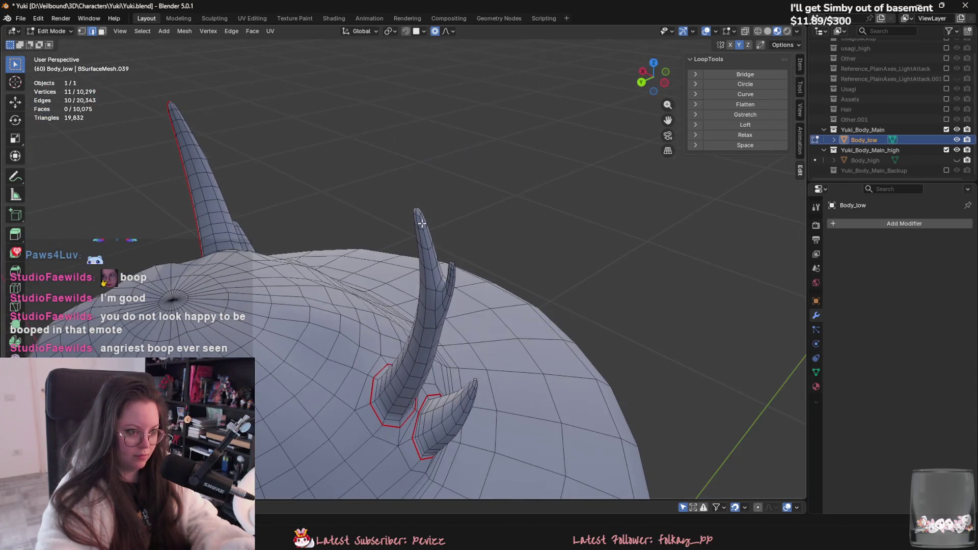
pyautogui.rightClick(385, 421)
pyautogui.click(380, 390)
pyautogui.moveTo(380, 393); pyautogui.dragTo(452, 308, button='middle')
pyautogui.rightClick(424, 314)
pyautogui.click(424, 313)
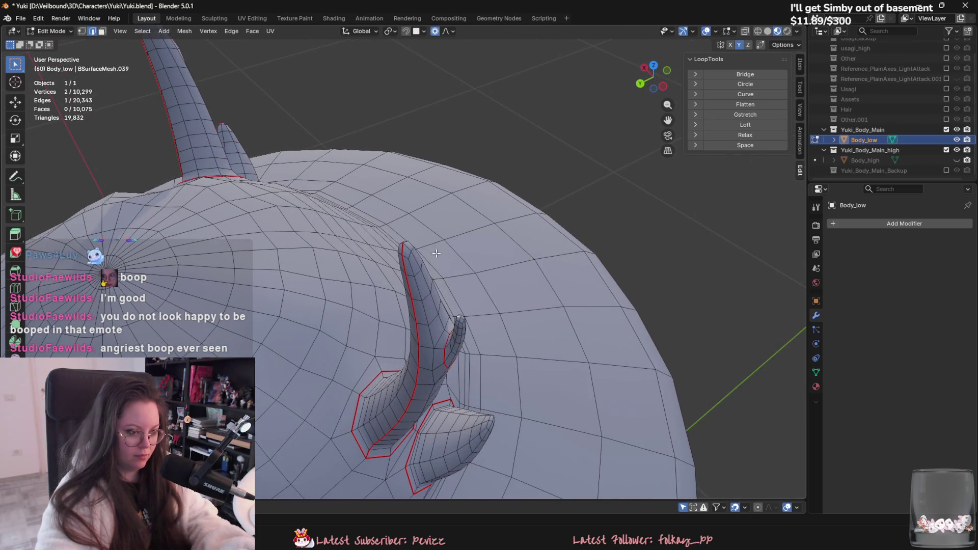
pyautogui.rightClick(409, 247)
pyautogui.click(408, 247)
pyautogui.moveTo(408, 248); pyautogui.dragTo(402, 304, button='middle')
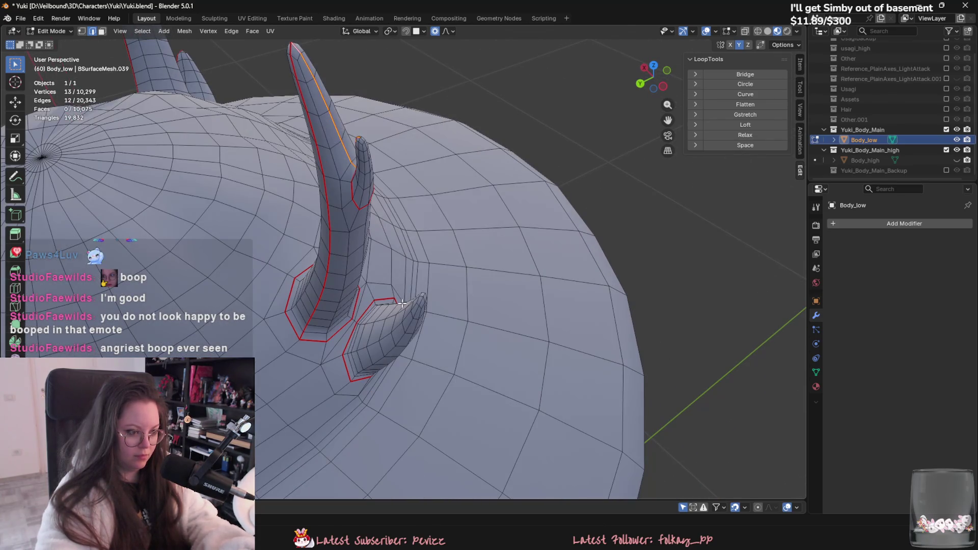
pyautogui.rightClick(352, 377)
pyautogui.click(356, 379)
# Step: Select the edge path from the hat's top pole to the brim, then the linked head geometry
pyautogui.moveTo(356, 380); pyautogui.dragTo(431, 352, button='middle')
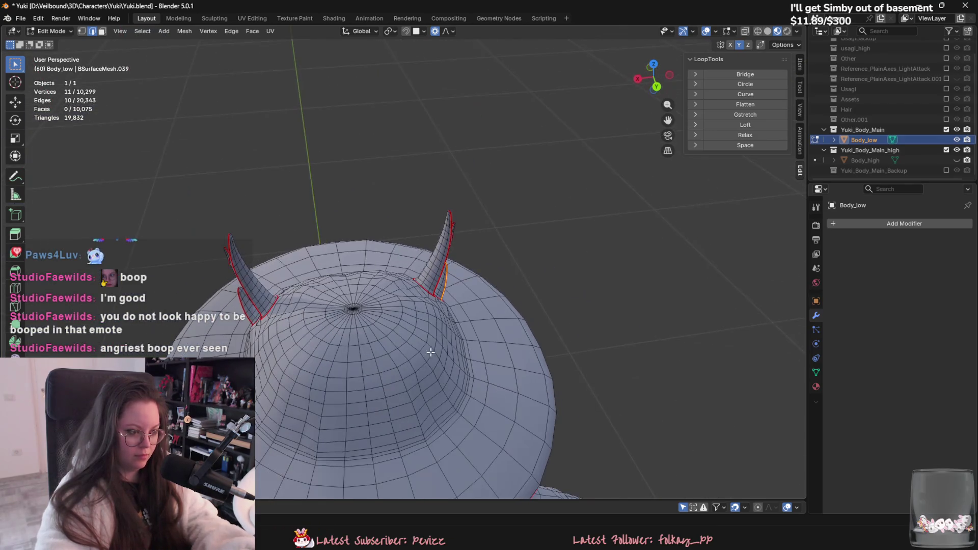
pyautogui.click(357, 320)
pyautogui.moveTo(356, 320); pyautogui.dragTo(365, 284, button='middle')
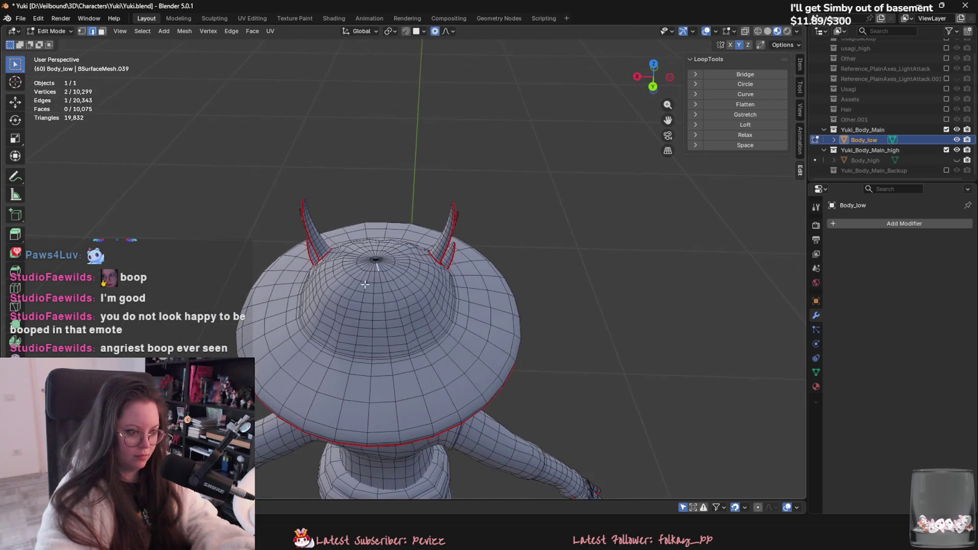
pyautogui.keyDown('ctrl'); pyautogui.click(367, 445); pyautogui.keyUp('ctrl')
pyautogui.moveTo(367, 445)
pyautogui.mouseDown(button='middle')
pyautogui.moveTo(389, 256)
pyautogui.moveTo(389, 330)
pyautogui.mouseUp(button='middle')
pyautogui.rightClick(388, 214)
pyautogui.click(388, 226)
pyautogui.scroll(2, 389, 329)
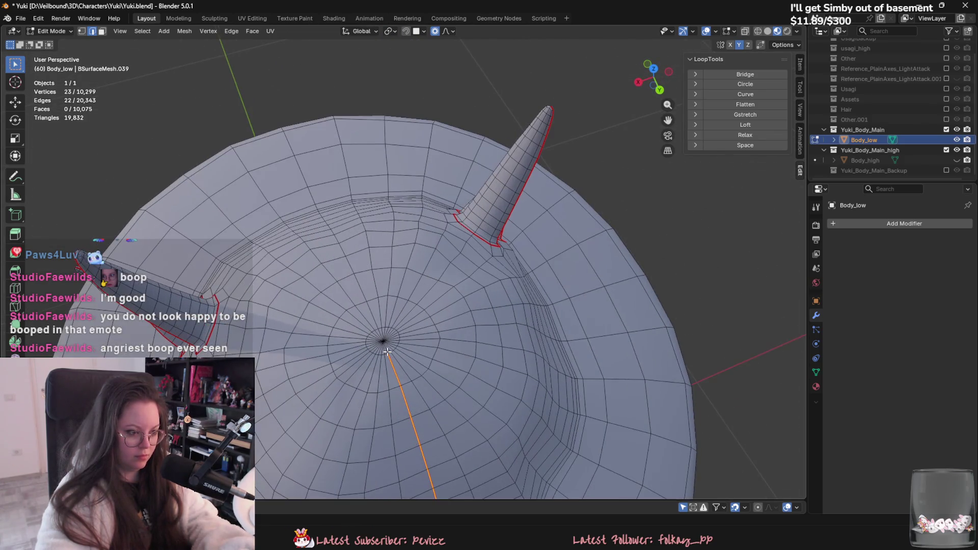
pyautogui.scroll(4, 381, 377)
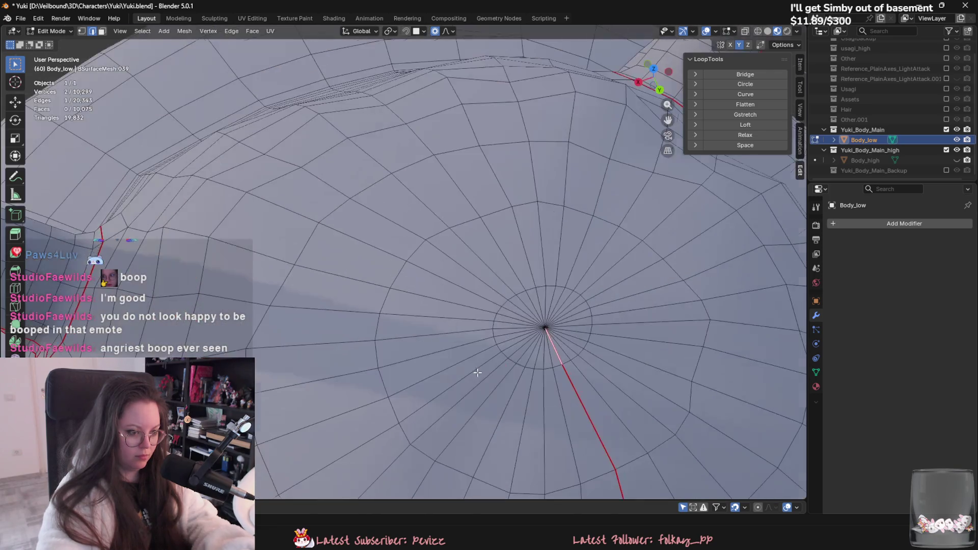
pyautogui.scroll(-4, 630, 360)
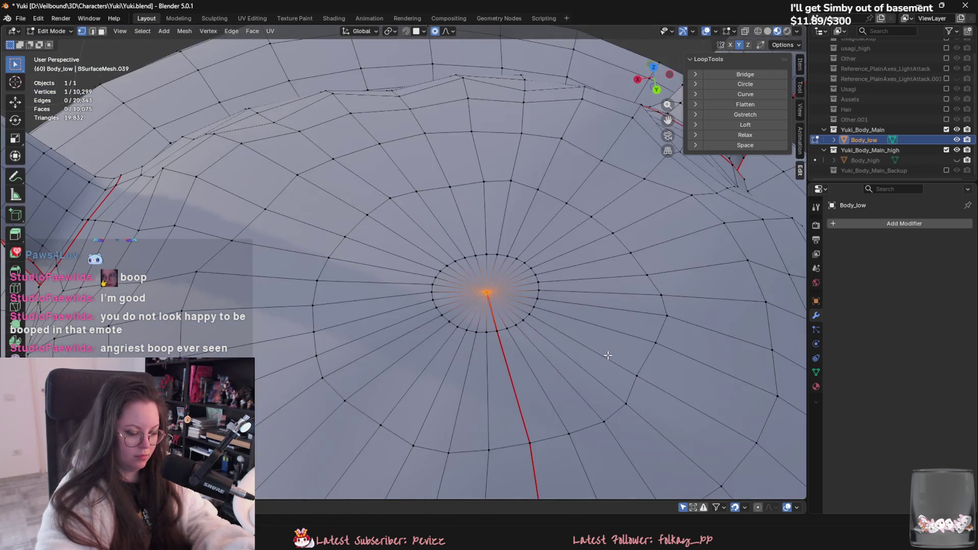
pyautogui.scroll(-2, 488, 297)
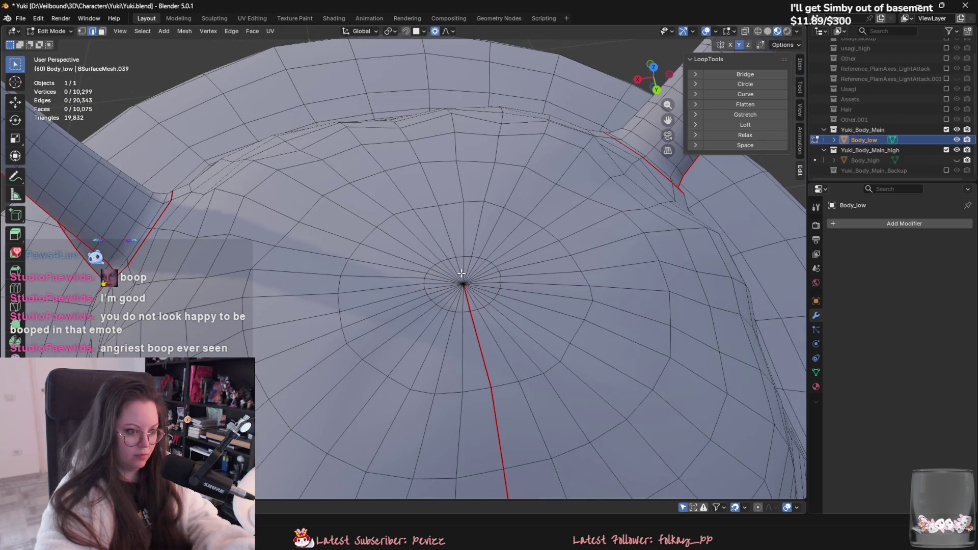
pyautogui.click(460, 273)
pyautogui.scroll(-8, 460, 273)
pyautogui.moveTo(461, 274)
pyautogui.mouseDown(button='middle')
pyautogui.moveTo(524, 260)
pyautogui.moveTo(484, 312)
pyautogui.moveTo(438, 297)
pyautogui.moveTo(481, 316)
pyautogui.moveTo(508, 312)
pyautogui.moveTo(493, 297)
pyautogui.mouseUp(button='middle')
pyautogui.hotkey('ctrl', 'l')
# Step: Hide everything except the head and go back into editing the isolated head
pyautogui.hotkey('shift', 'h')
pyautogui.press('Tab')
pyautogui.press('Tab')
pyautogui.click(427, 288)
pyautogui.moveTo(426, 288)
pyautogui.mouseDown(button='middle')
pyautogui.moveTo(426, 327)
pyautogui.moveTo(447, 332)
pyautogui.mouseUp(button='middle')
# Step: In face select, delete the selected faces near the top of the hat
pyautogui.press('3')
pyautogui.moveTo(438, 209); pyautogui.dragTo(390, 223, button='middle')
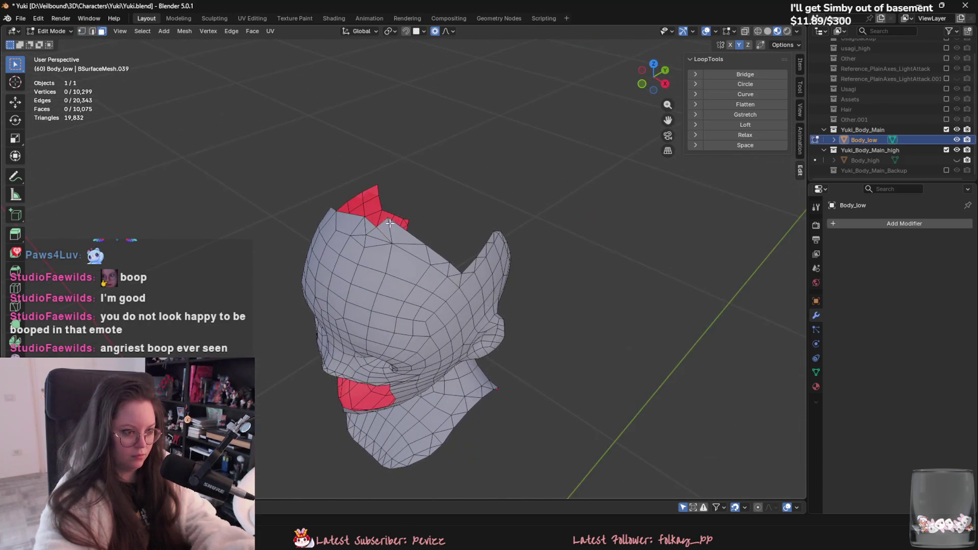
pyautogui.rightClick(456, 279)
pyautogui.click(445, 473)
pyautogui.moveTo(438, 367); pyautogui.dragTo(423, 336, button='middle')
pyautogui.moveTo(469, 280)
pyautogui.mouseDown(button='middle')
pyautogui.moveTo(266, 269)
pyautogui.moveTo(359, 277)
pyautogui.moveTo(397, 377)
pyautogui.moveTo(532, 393)
pyautogui.moveTo(500, 395)
pyautogui.moveTo(442, 313)
pyautogui.moveTo(365, 247)
pyautogui.mouseUp(button='middle')
pyautogui.press('l')
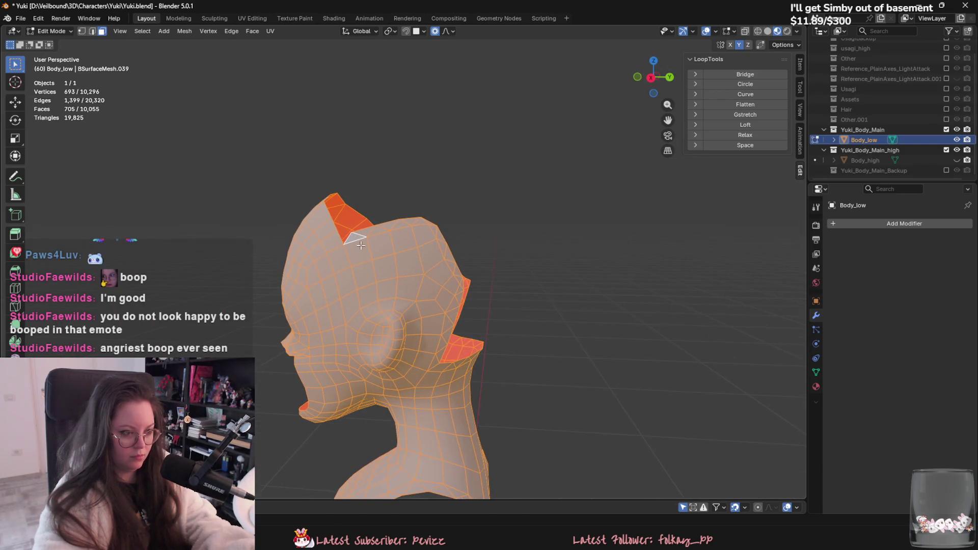
# Step: Select a triangle and a loop of faces at the back of the head and delete the 46 faces
pyautogui.click(365, 247)
pyautogui.moveTo(448, 242); pyautogui.dragTo(429, 277, button='middle')
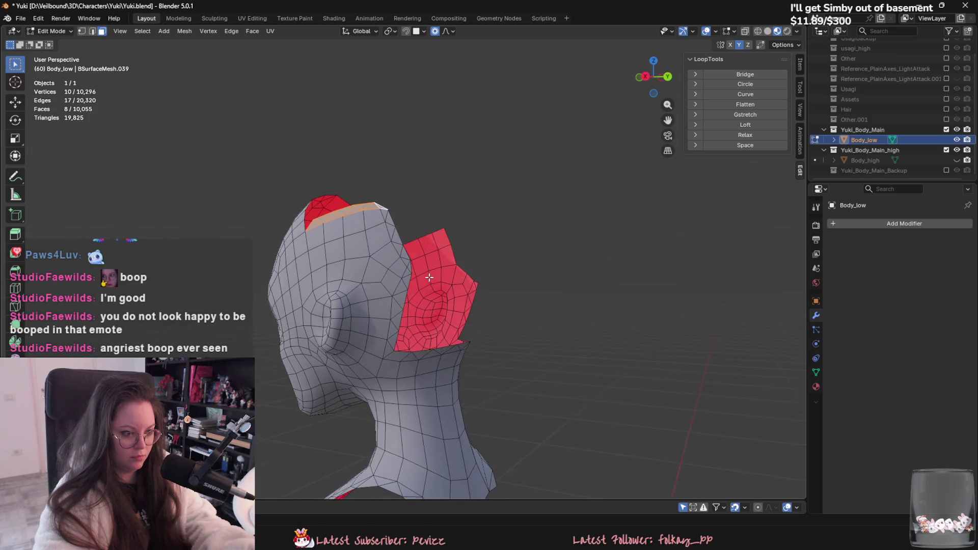
pyautogui.moveTo(388, 353); pyautogui.dragTo(355, 336, button='middle')
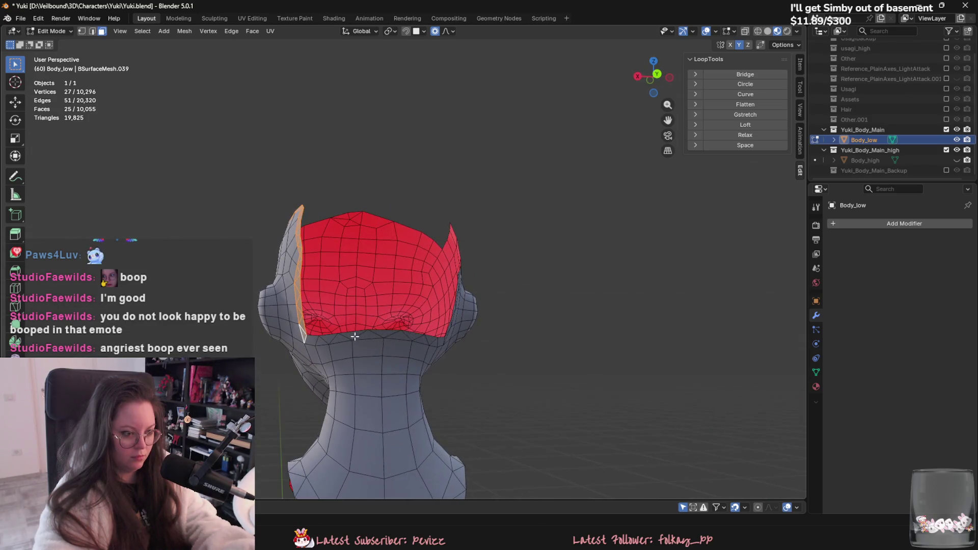
pyautogui.keyDown('alt'); pyautogui.keyDown('shift'); pyautogui.click(440, 343); pyautogui.keyUp('shift'); pyautogui.keyUp('alt')
pyautogui.moveTo(440, 343); pyautogui.dragTo(360, 350, button='middle')
pyautogui.moveTo(410, 266)
pyautogui.mouseDown(button='middle')
pyautogui.moveTo(402, 305)
pyautogui.moveTo(340, 377)
pyautogui.moveTo(499, 359)
pyautogui.moveTo(432, 347)
pyautogui.moveTo(408, 328)
pyautogui.mouseUp(button='middle')
pyautogui.rightClick(443, 352)
pyautogui.click(443, 353)
# Step: Fill three openings on the head, including a corner notch, with new quad faces
pyautogui.scroll(3, 419, 334)
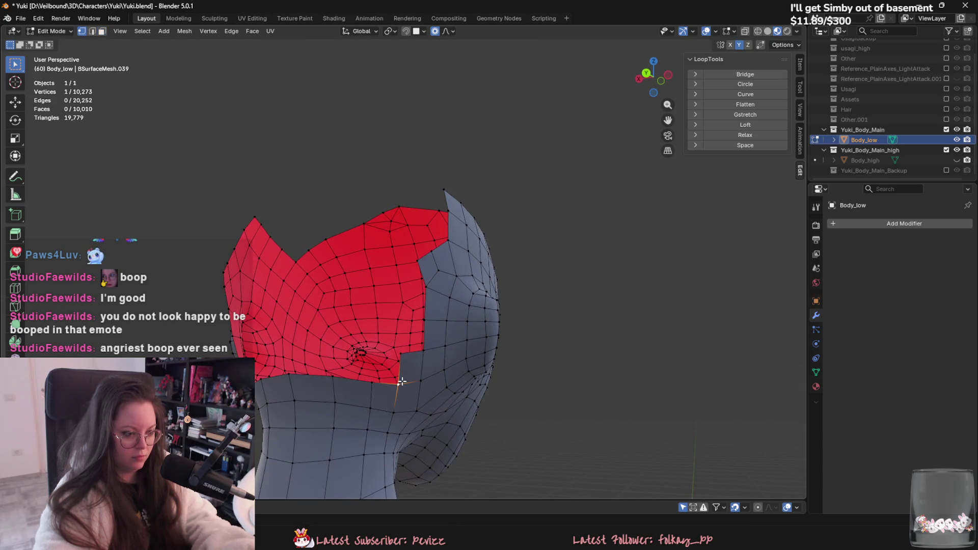
pyautogui.moveTo(373, 383); pyautogui.dragTo(410, 387, button='middle')
pyautogui.press('f')
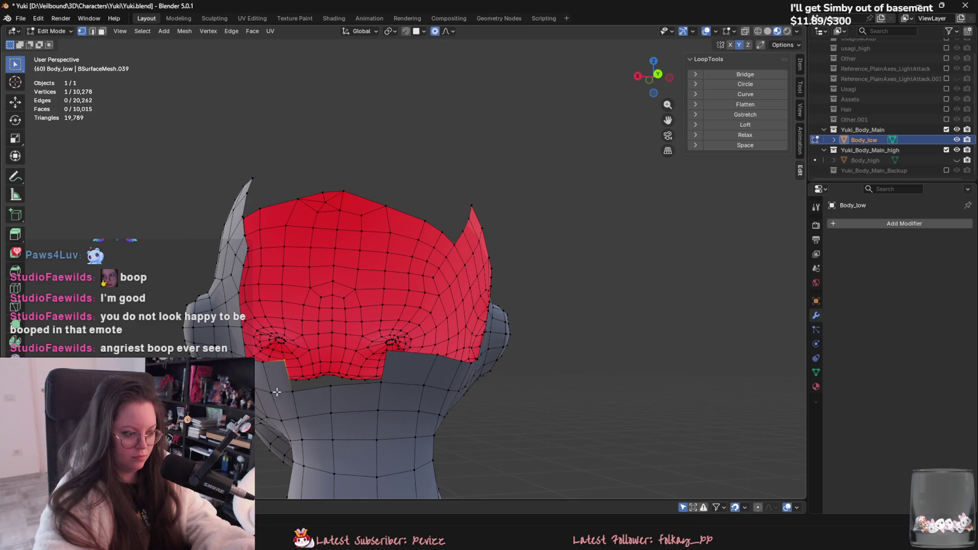
pyautogui.moveTo(348, 383); pyautogui.dragTo(342, 374, button='middle')
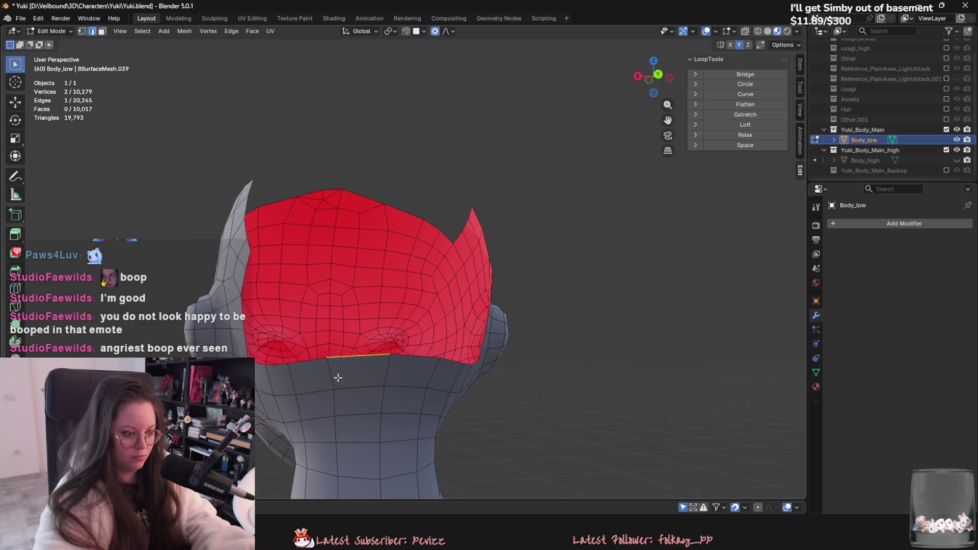
pyautogui.press('1')
pyautogui.click(339, 365)
pyautogui.scroll(-3, 289, 336)
pyautogui.moveTo(289, 336); pyautogui.dragTo(348, 355, button='middle')
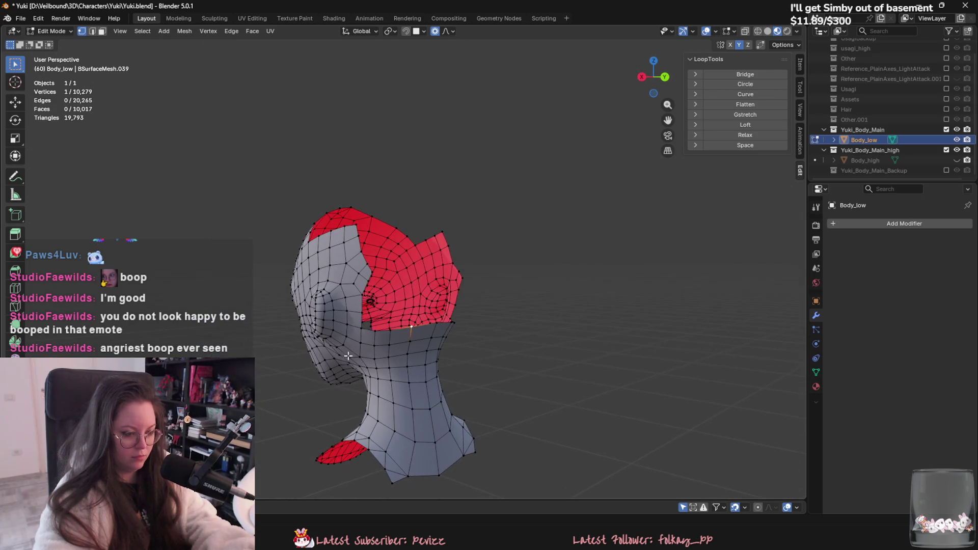
pyautogui.press('f')
pyautogui.scroll(2, 361, 296)
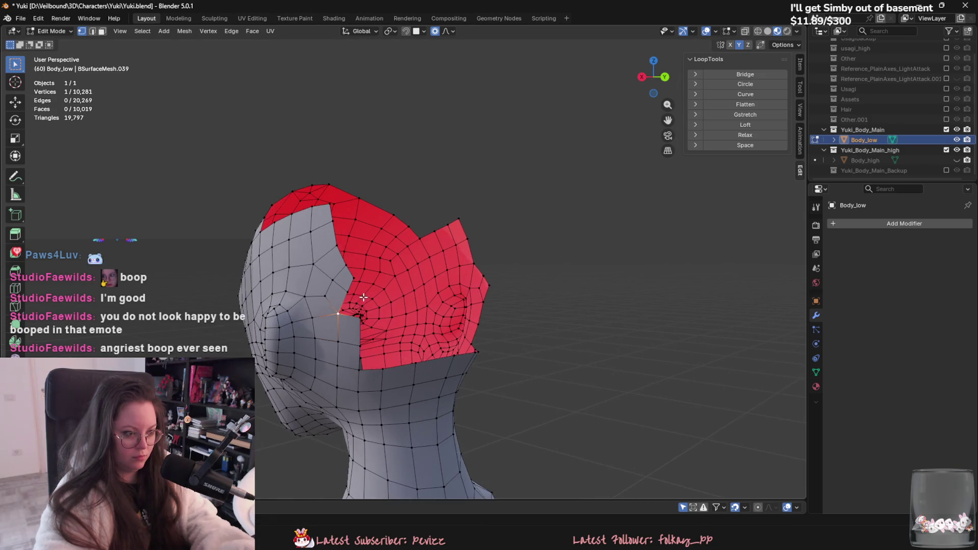
pyautogui.moveTo(351, 291); pyautogui.dragTo(430, 351, button='middle')
pyautogui.press('f')
# Step: Delete the stray vertex and its face, then merge vertices by distance
pyautogui.click(432, 312)
pyautogui.moveTo(432, 312)
pyautogui.mouseDown(button='middle')
pyautogui.moveTo(439, 353)
pyautogui.moveTo(469, 350)
pyautogui.moveTo(423, 311)
pyautogui.moveTo(459, 288)
pyautogui.moveTo(330, 286)
pyautogui.moveTo(298, 305)
pyautogui.mouseUp(button='middle')
pyautogui.rightClick(321, 273)
pyautogui.click(322, 272)
pyautogui.moveTo(393, 300); pyautogui.dragTo(346, 299, button='middle')
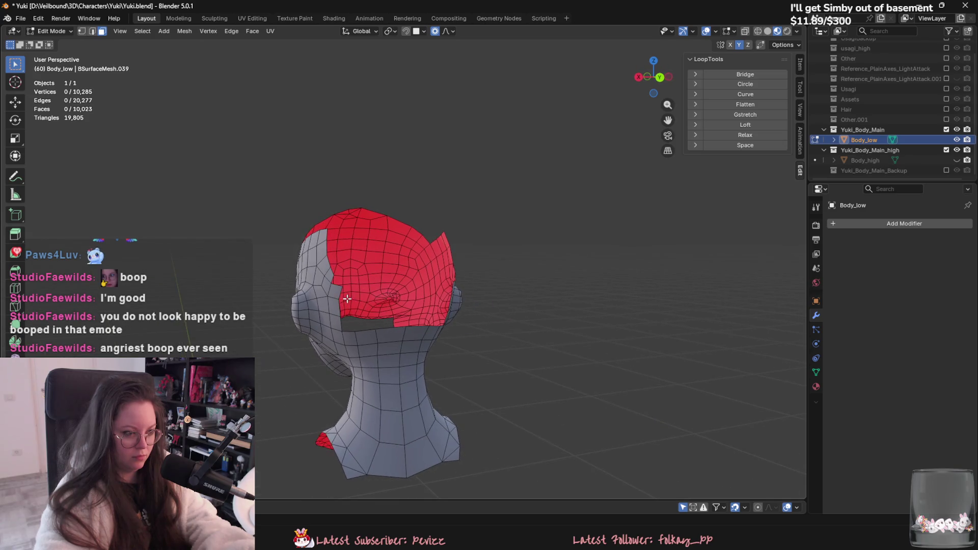
pyautogui.press('m')
pyautogui.click(334, 278)
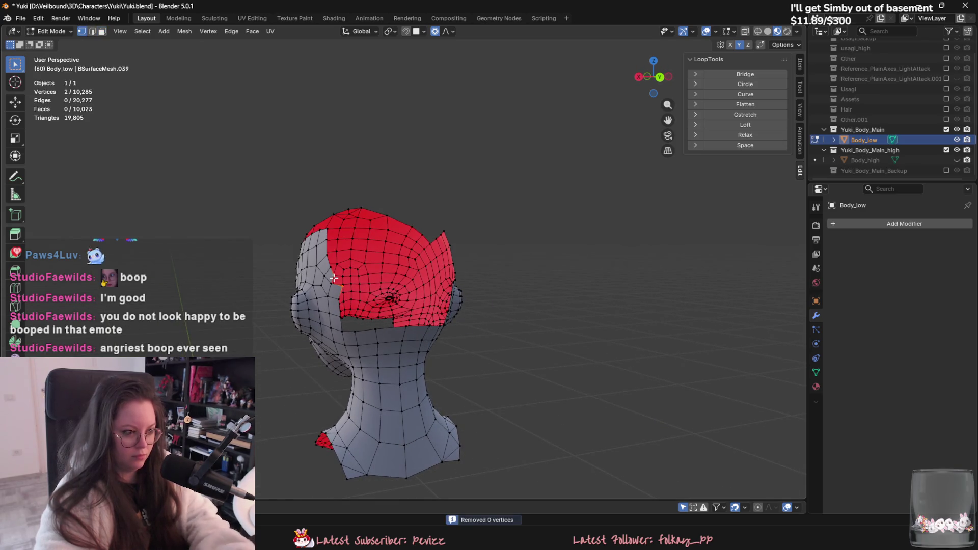
# Step: Merge the two stray vertices at center and select the whole linked head mesh
pyautogui.press('m')
pyautogui.click(323, 219)
pyautogui.moveTo(323, 220)
pyautogui.mouseDown(button='middle')
pyautogui.moveTo(406, 330)
pyautogui.moveTo(320, 355)
pyautogui.mouseUp(button='middle')
pyautogui.moveTo(397, 304)
pyautogui.mouseDown(button='middle')
pyautogui.moveTo(329, 335)
pyautogui.moveTo(391, 342)
pyautogui.mouseUp(button='middle')
pyautogui.hotkey('ctrl', 'l')
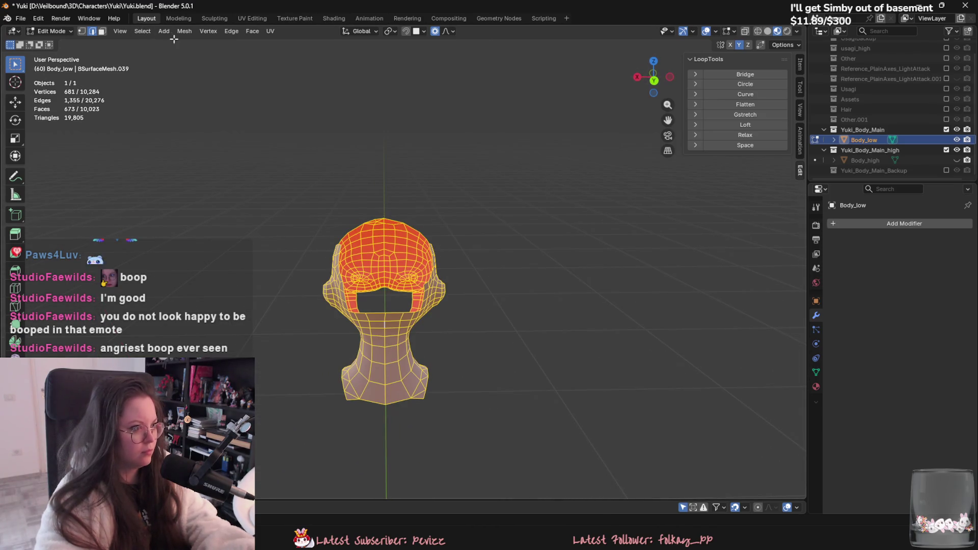
pyautogui.click(183, 32)
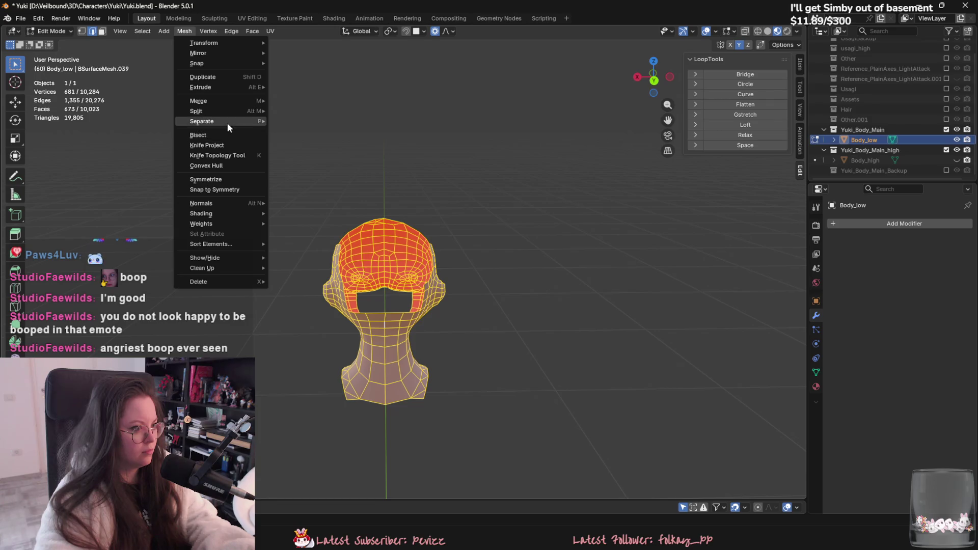
# Step: Hide the head, reveal it again and undo the duplicate, checking the character in Object Mode
pyautogui.press('h')
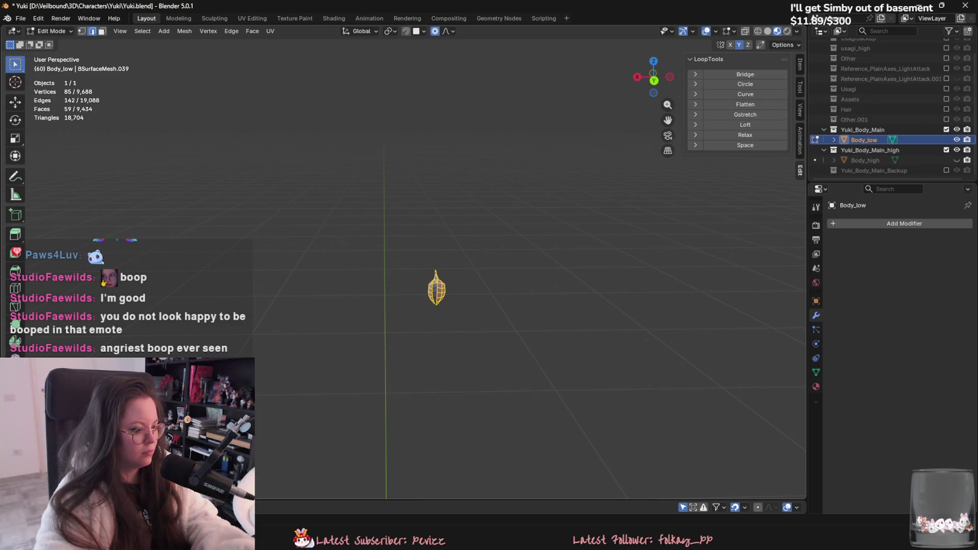
pyautogui.hotkey('alt', 'h')
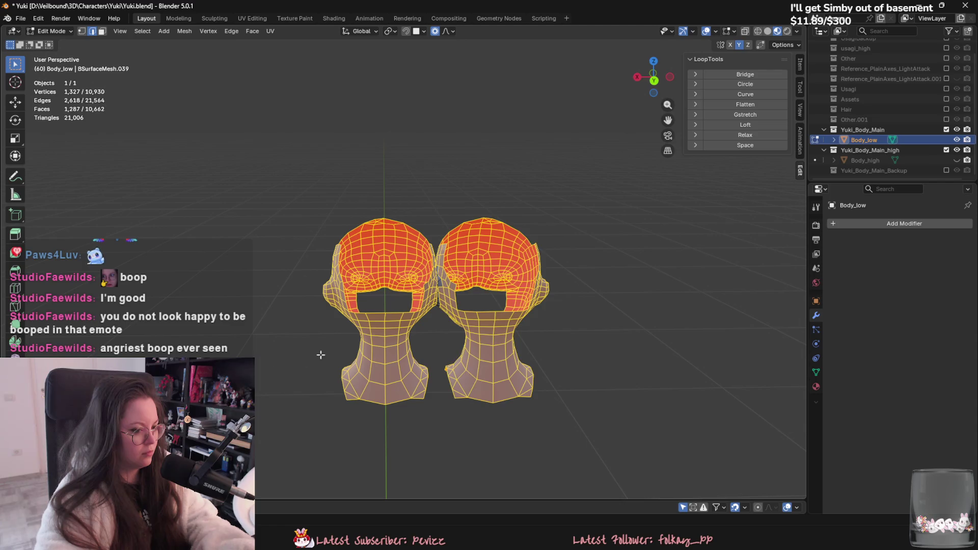
pyautogui.hotkey('ctrl', 'z')
pyautogui.press('Tab')
pyautogui.moveTo(464, 316)
pyautogui.mouseDown(button='middle')
pyautogui.moveTo(540, 306)
pyautogui.moveTo(299, 282)
pyautogui.moveTo(341, 283)
pyautogui.mouseUp(button='middle')
# Step: Back in Edit Mode, select a vertex and then an edge loop on the head
pyautogui.press('Tab')
pyautogui.scroll(2, 369, 316)
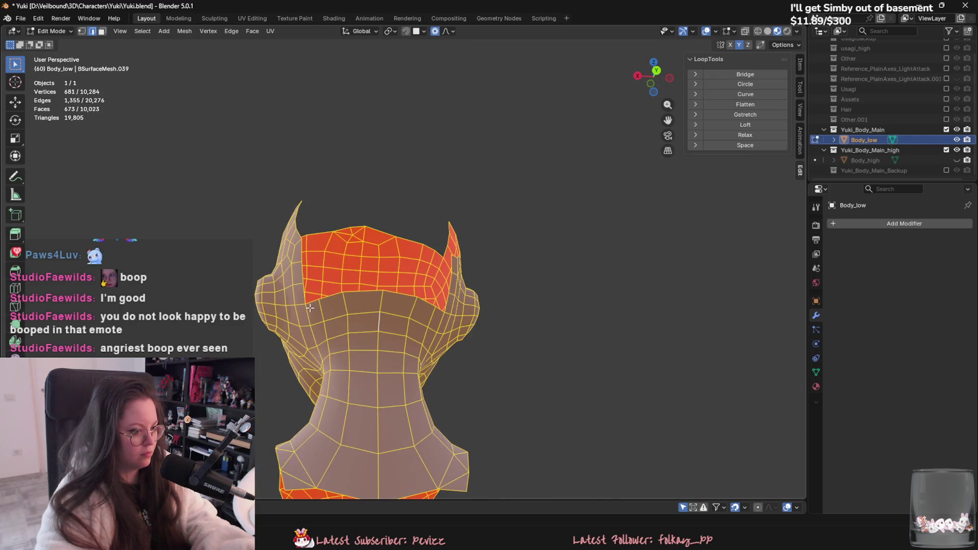
pyautogui.press('1')
pyautogui.click(321, 294)
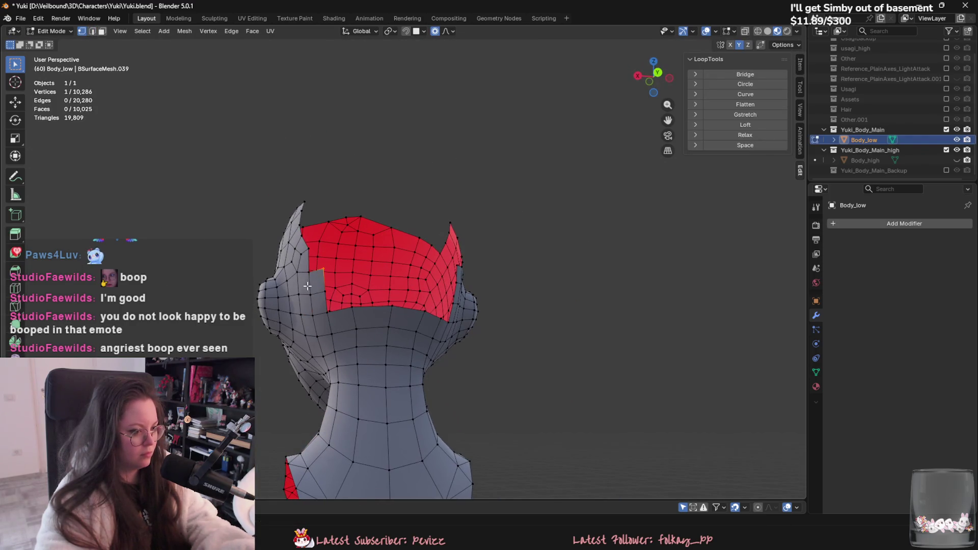
pyautogui.moveTo(461, 322); pyautogui.dragTo(432, 324, button='middle')
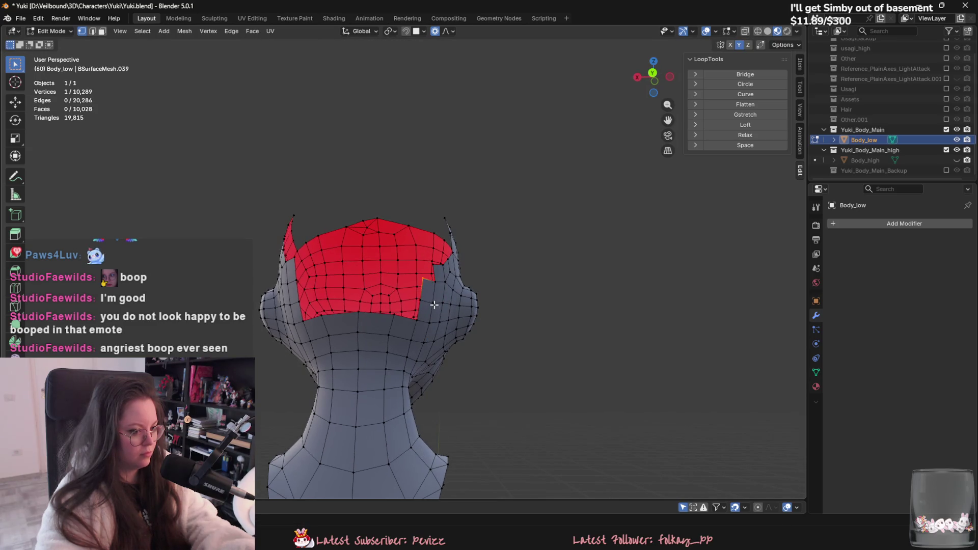
pyautogui.moveTo(436, 283)
pyautogui.mouseDown(button='middle')
pyautogui.moveTo(458, 362)
pyautogui.moveTo(398, 320)
pyautogui.mouseUp(button='middle')
pyautogui.scroll(-2, 398, 320)
pyautogui.press('2')
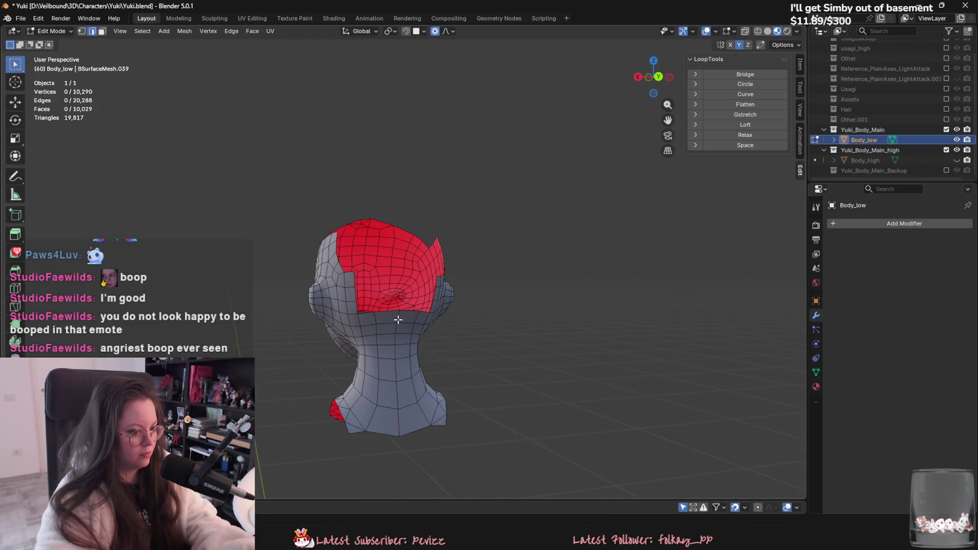
pyautogui.rightClick(397, 436)
pyautogui.click(393, 390)
pyautogui.moveTo(393, 390)
pyautogui.mouseDown(button='middle')
pyautogui.moveTo(606, 381)
pyautogui.moveTo(484, 346)
pyautogui.moveTo(442, 252)
pyautogui.moveTo(420, 269)
pyautogui.moveTo(446, 235)
pyautogui.mouseUp(button='middle')
pyautogui.press('3')
pyautogui.scroll(2, 446, 235)
# Step: Delete the two stray vertices forming the spike on top of the head
pyautogui.press('1')
pyautogui.rightClick(468, 218)
pyautogui.click(461, 409)
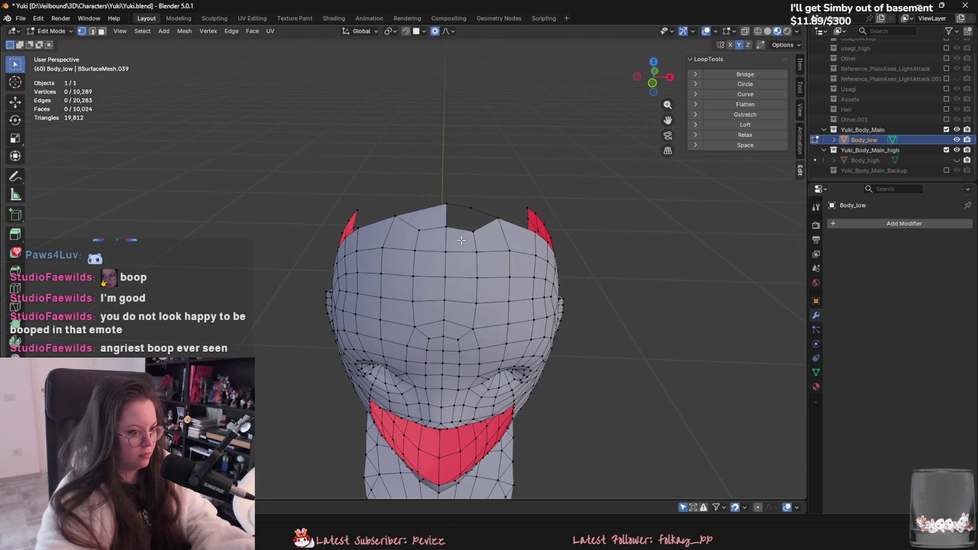
pyautogui.click(462, 240)
pyautogui.rightClick(464, 238)
pyautogui.click(464, 236)
# Step: Select the closed edge loop beside the ear and apply an edge command to it
pyautogui.press('2')
pyautogui.moveTo(448, 255)
pyautogui.mouseDown(button='middle')
pyautogui.moveTo(376, 315)
pyautogui.moveTo(430, 273)
pyautogui.moveTo(400, 312)
pyautogui.moveTo(449, 279)
pyautogui.mouseUp(button='middle')
pyautogui.keyDown('alt'); pyautogui.click(386, 263); pyautogui.keyUp('alt')
pyautogui.rightClick(450, 273)
pyautogui.click(430, 383)
pyautogui.moveTo(429, 384); pyautogui.dragTo(504, 348, button='middle')
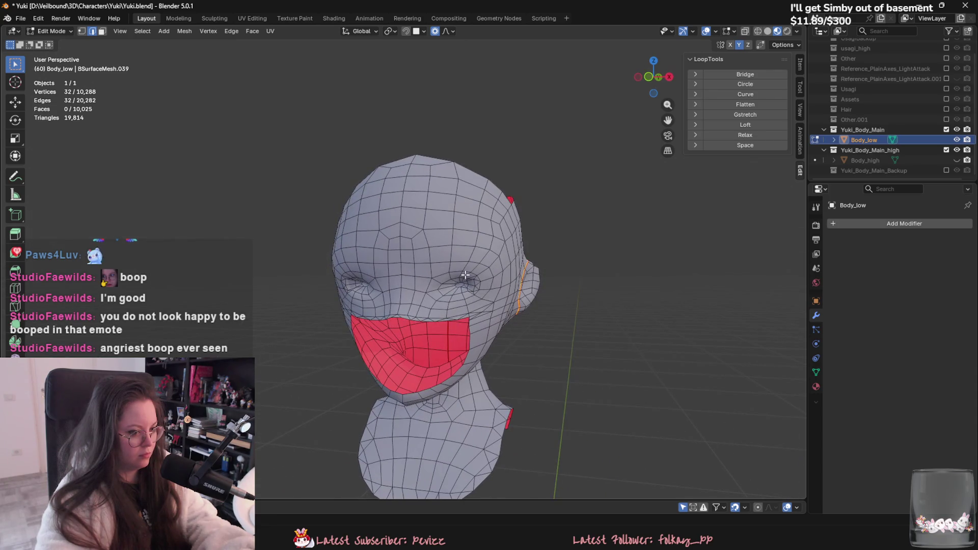
pyautogui.moveTo(429, 281)
pyautogui.mouseDown(button='middle')
pyautogui.moveTo(523, 288)
pyautogui.moveTo(481, 292)
pyautogui.mouseUp(button='middle')
pyautogui.scroll(3, 516, 283)
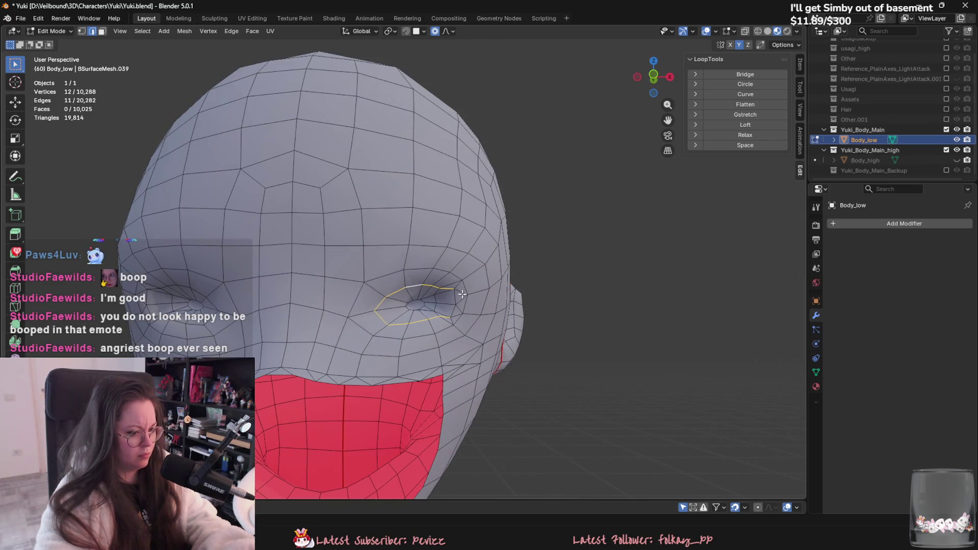
# Step: Delete the two messy faces at the first eye corner
pyautogui.press('3')
pyautogui.click(447, 302)
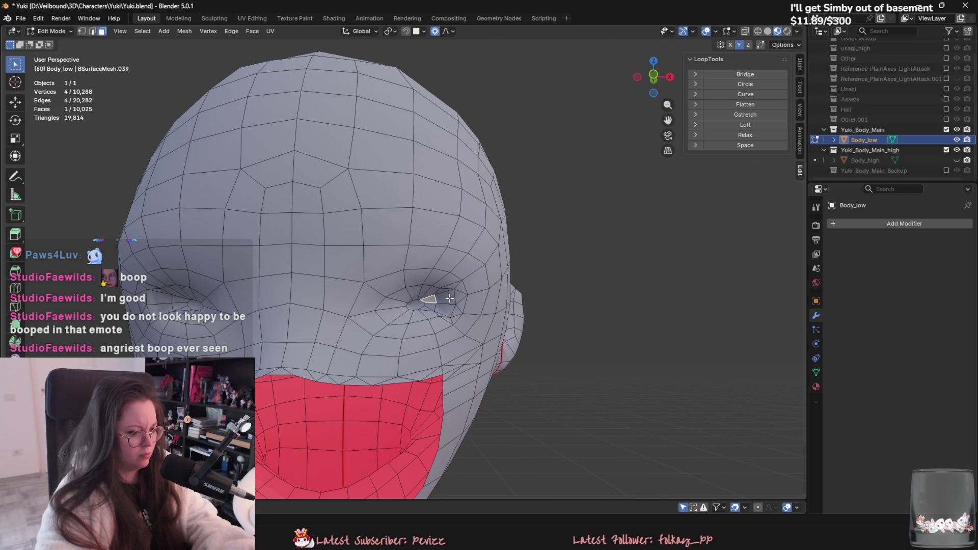
pyautogui.keyDown('shift'); pyautogui.click(458, 297); pyautogui.keyUp('shift')
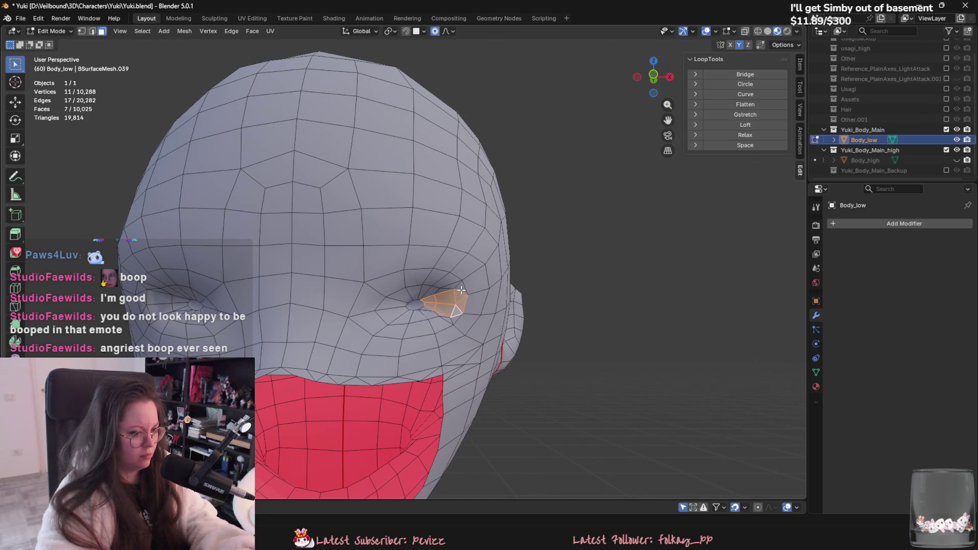
pyautogui.rightClick(446, 290)
pyautogui.click(422, 410)
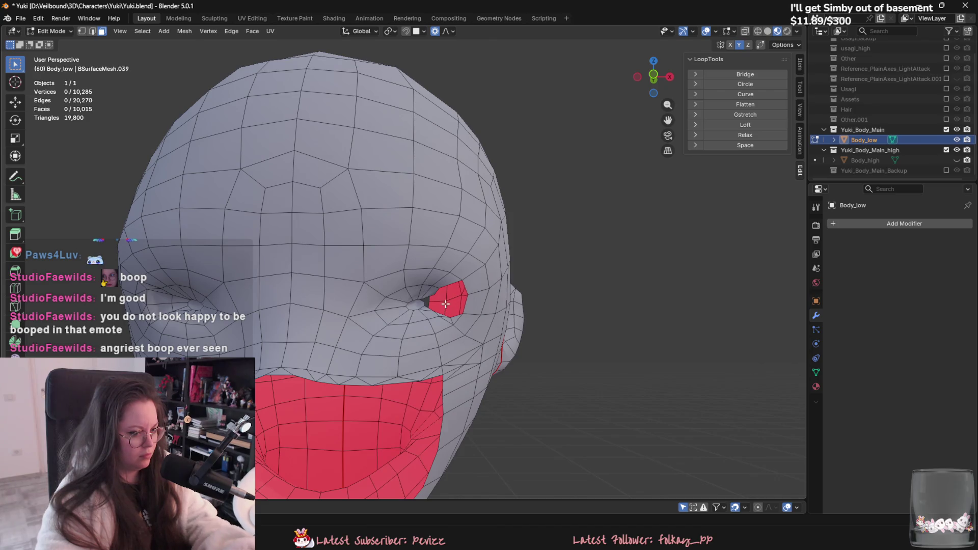
# Step: Delete the four messy faces at the other eye corner
pyautogui.scroll(1, 436, 296)
pyautogui.moveTo(436, 295); pyautogui.dragTo(278, 298, button='middle')
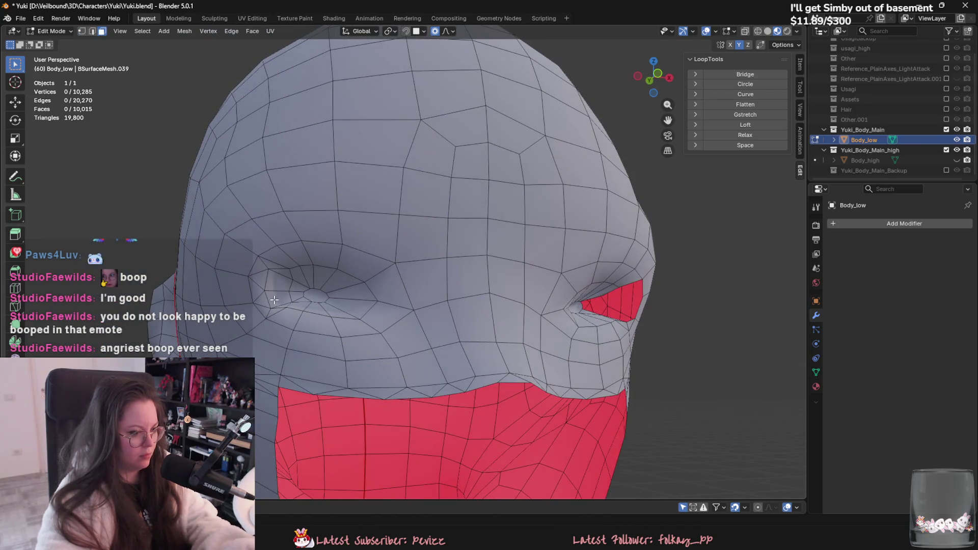
pyautogui.keyDown('shift'); pyautogui.click(258, 266); pyautogui.keyUp('shift')
pyautogui.keyDown('shift'); pyautogui.click(270, 273); pyautogui.keyUp('shift')
pyautogui.keyDown('shift'); pyautogui.click(279, 282); pyautogui.keyUp('shift')
pyautogui.keyDown('shift'); pyautogui.click(290, 296); pyautogui.keyUp('shift')
pyautogui.rightClick(295, 285)
pyautogui.click(295, 285)
pyautogui.moveTo(296, 285); pyautogui.dragTo(274, 331, button='middle')
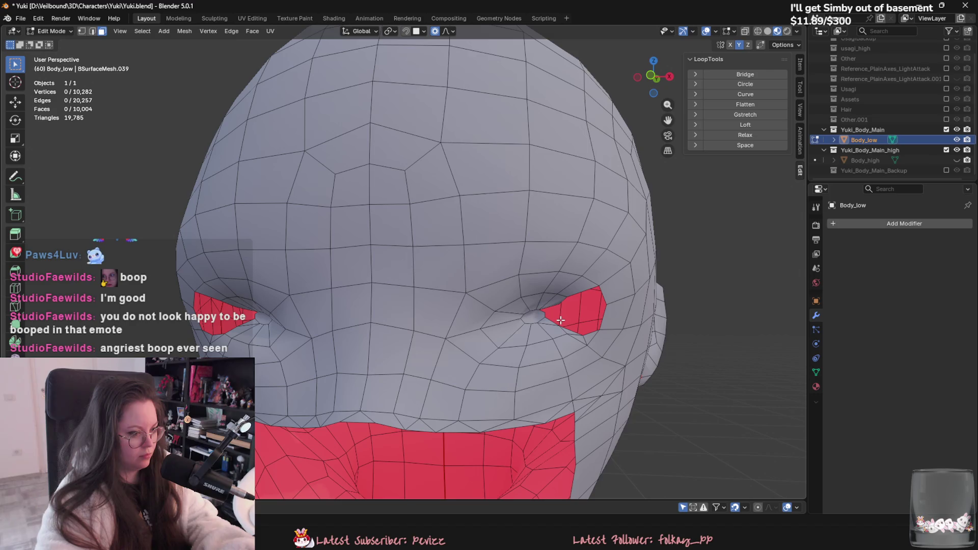
# Step: Fill the eye-hole corner with new faces and move a vertex further right
pyautogui.moveTo(560, 320); pyautogui.dragTo(532, 310, button='middle')
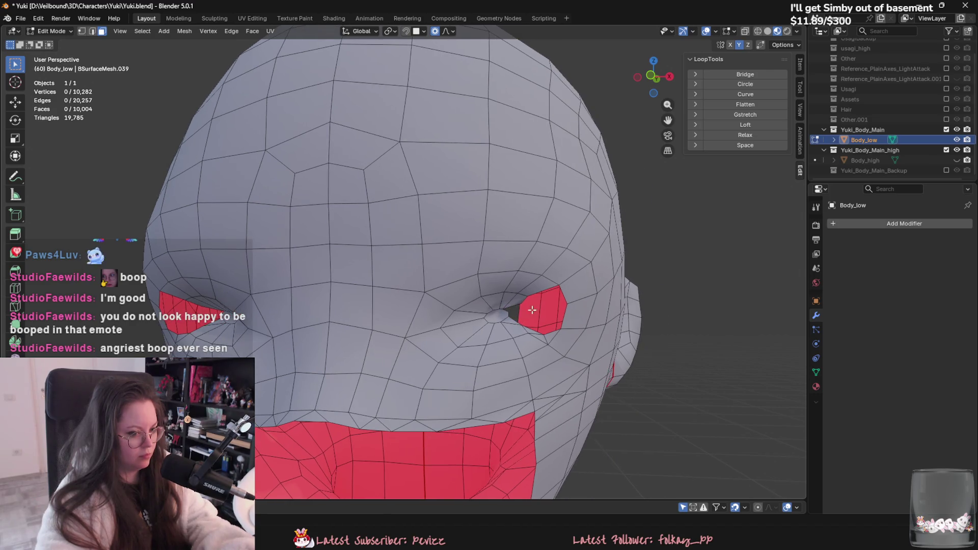
pyautogui.click(560, 284)
pyautogui.press('f')
pyautogui.press('f')
pyautogui.click(525, 305)
pyautogui.press('g')
pyautogui.click(560, 329)
# Step: Dissolve the two extra edges beside the left eye hole and merge the stray vertex there
pyautogui.rightClick(533, 332)
pyautogui.click(532, 331)
pyautogui.moveTo(532, 331); pyautogui.dragTo(500, 366, button='middle')
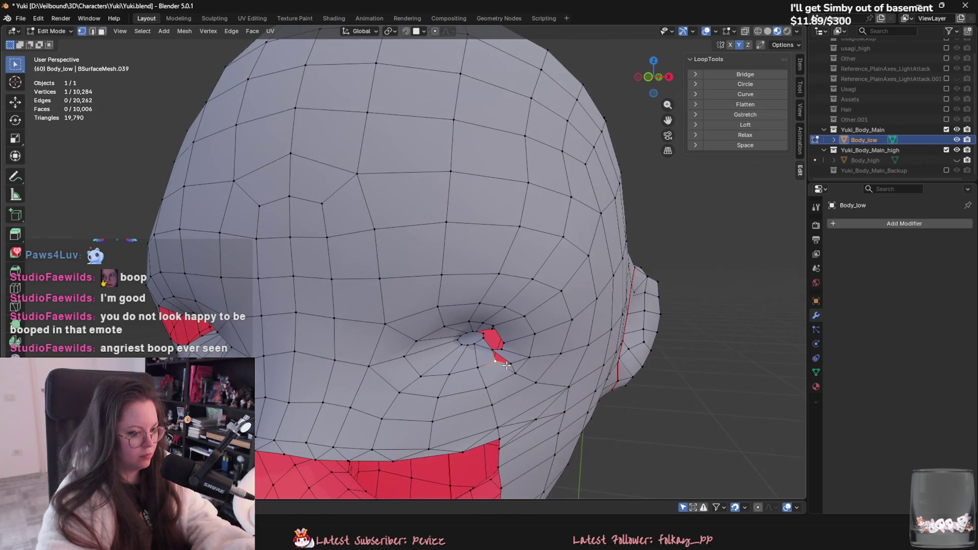
pyautogui.rightClick(513, 367)
pyautogui.click(515, 364)
pyautogui.rightClick(517, 376)
pyautogui.click(517, 376)
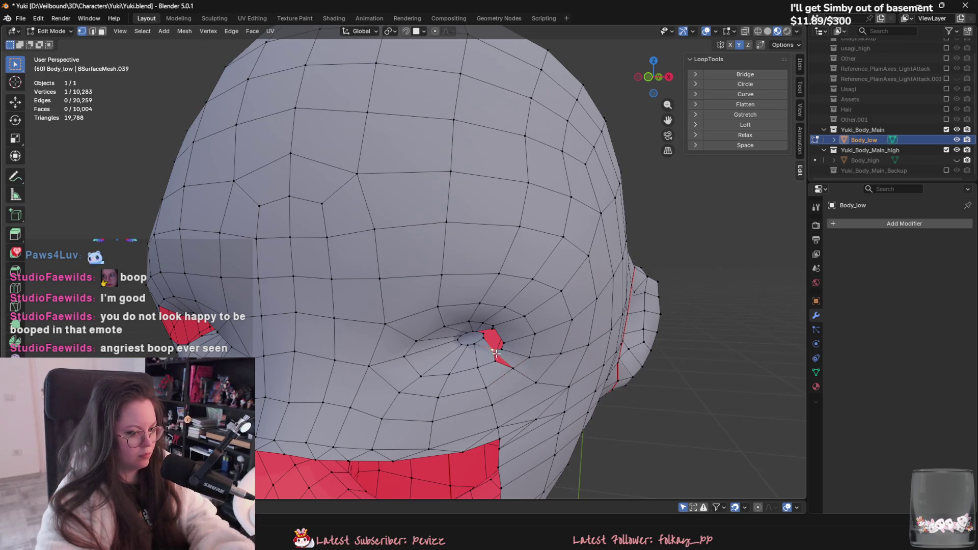
# Step: Reposition the eye-corner vertex and dissolve the redundant edges around the eye hole
pyautogui.press('n')
pyautogui.click(497, 359)
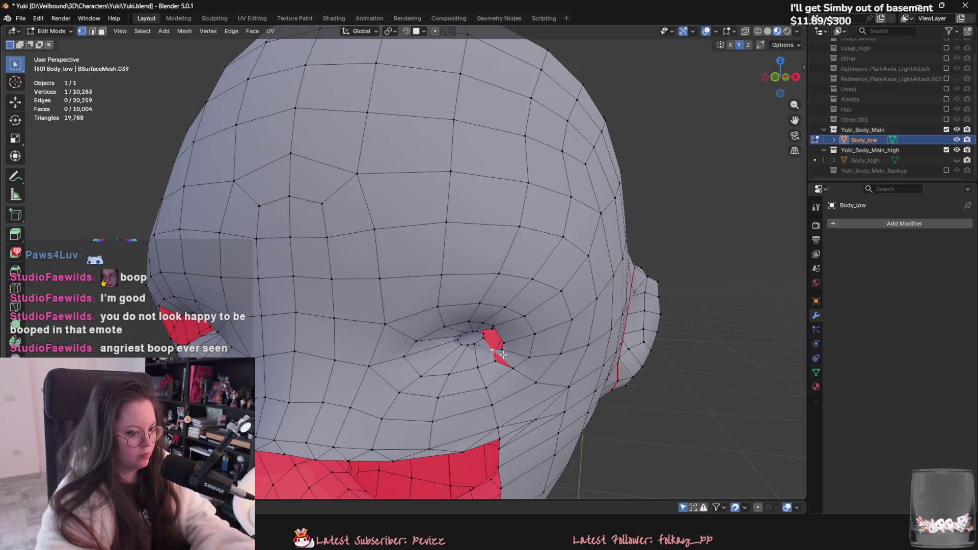
pyautogui.press('g')
pyautogui.click(513, 360)
pyautogui.rightClick(524, 360)
pyautogui.click(526, 358)
pyautogui.press('3')
pyautogui.rightClick(497, 352)
pyautogui.click(497, 352)
# Step: Merge the remaining stray vertices At Center and fill the eye-hole gap with F, reaching 10,005 faces
pyautogui.rightClick(487, 341)
pyautogui.click(483, 337)
pyautogui.moveTo(505, 353)
pyautogui.mouseDown(button='middle')
pyautogui.moveTo(515, 280)
pyautogui.moveTo(485, 314)
pyautogui.moveTo(500, 313)
pyautogui.moveTo(442, 339)
pyautogui.moveTo(497, 331)
pyautogui.mouseUp(button='middle')
pyautogui.press('g')
pyautogui.click(489, 311)
pyautogui.press('m')
pyautogui.click(458, 346)
pyautogui.press('f')
pyautogui.scroll(-4, 453, 331)
pyautogui.scroll(3, 497, 331)
# Step: Delete the stray patch below the eye socket and fill the hole with new quads, merging vertices
pyautogui.moveTo(392, 332)
pyautogui.mouseDown(button='middle')
pyautogui.moveTo(428, 312)
pyautogui.moveTo(410, 349)
pyautogui.mouseUp(button='middle')
pyautogui.scroll(2, 427, 328)
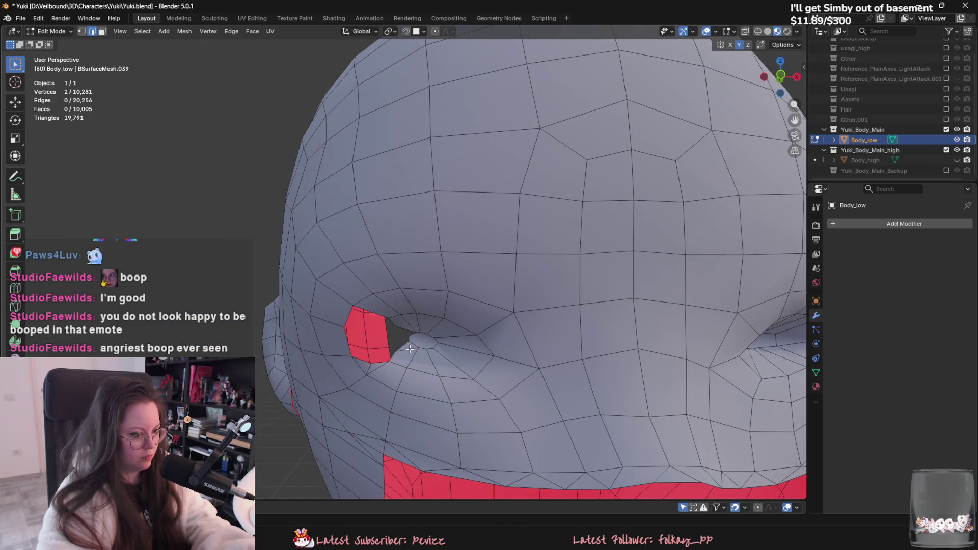
pyautogui.press('x')
pyautogui.click(407, 352)
pyautogui.click(362, 373)
pyautogui.press('f')
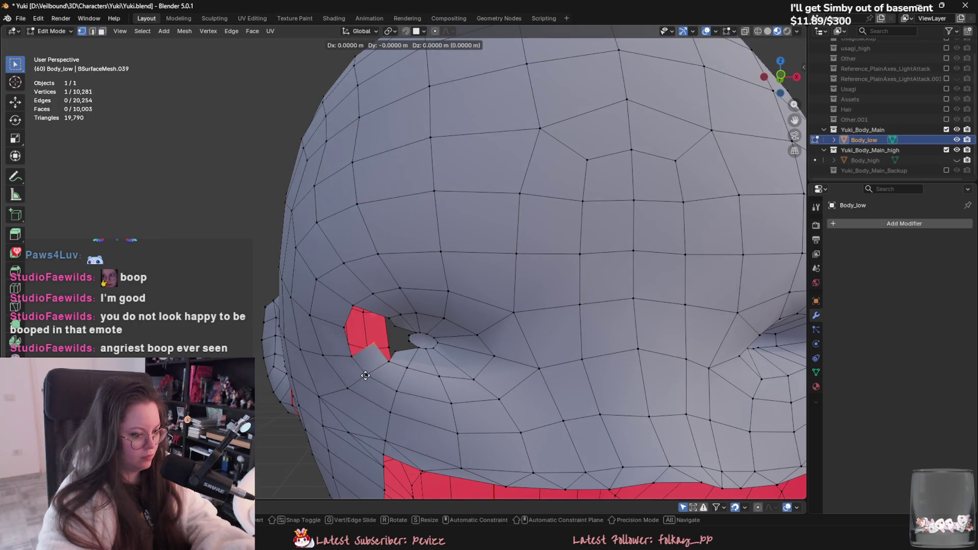
pyautogui.press('m')
pyautogui.click(389, 354)
pyautogui.press('f')
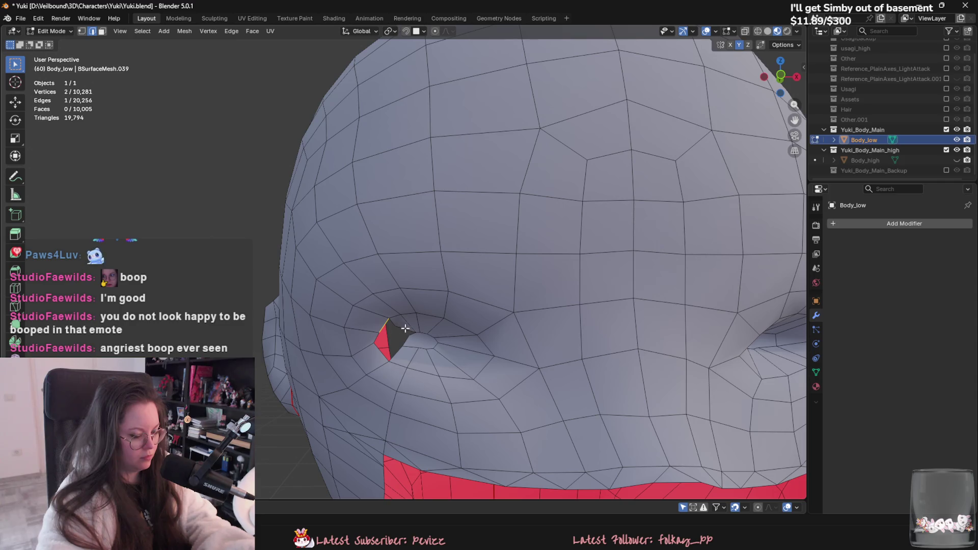
pyautogui.press('m')
pyautogui.click(411, 337)
# Step: Merge the eye-corner vertex and join the two vertices with J, giving 10,008 faces
pyautogui.press('2')
pyautogui.scroll(-8, 398, 326)
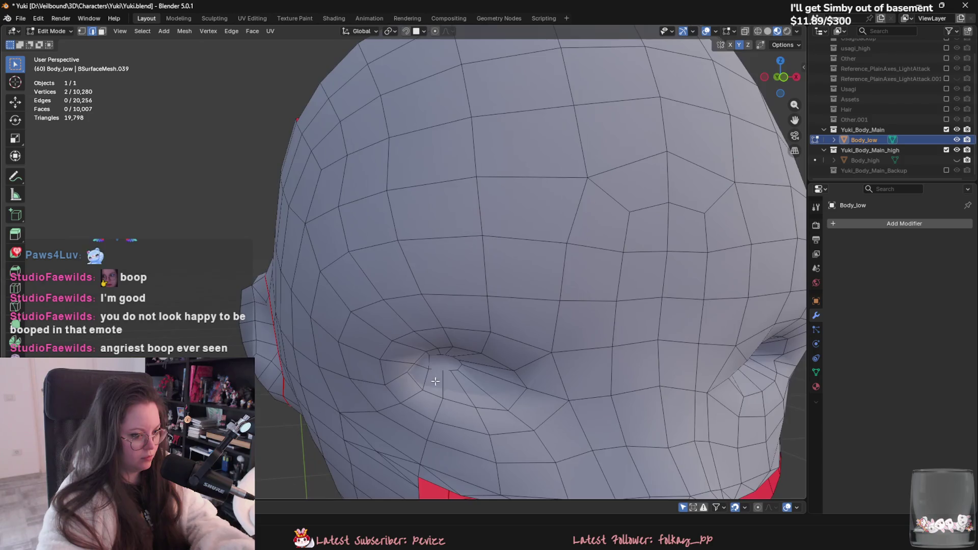
pyautogui.scroll(-3, 401, 377)
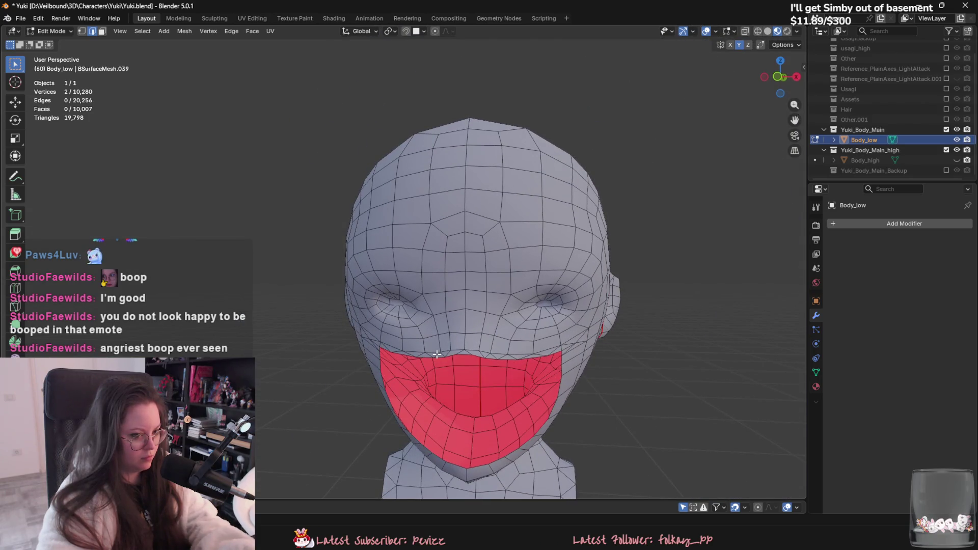
pyautogui.scroll(3, 515, 365)
pyautogui.press('1')
pyautogui.press('m')
pyautogui.click(506, 339)
pyautogui.press('j')
# Step: View the whole character in Object Mode, then select Body_low and re-enter Edit Mode
pyautogui.press('Tab')
pyautogui.scroll(-5, 515, 361)
pyautogui.hotkey('alt', 'a')
pyautogui.moveTo(515, 361)
pyautogui.mouseDown(button='middle')
pyautogui.moveTo(459, 367)
pyautogui.moveTo(386, 289)
pyautogui.moveTo(440, 290)
pyautogui.moveTo(423, 298)
pyautogui.moveTo(458, 310)
pyautogui.moveTo(448, 326)
pyautogui.moveTo(473, 326)
pyautogui.mouseUp(button='middle')
pyautogui.click(386, 288)
pyautogui.press('Tab')
# Step: Reveal all hidden geometry with Alt+H and select the first eye-rim piece with L
pyautogui.press('a')
pyautogui.hotkey('alt', 'h')
pyautogui.hotkey('alt', 'a')
pyautogui.click(443, 291)
pyautogui.scroll(4, 483, 321)
pyautogui.scroll(2, 472, 326)
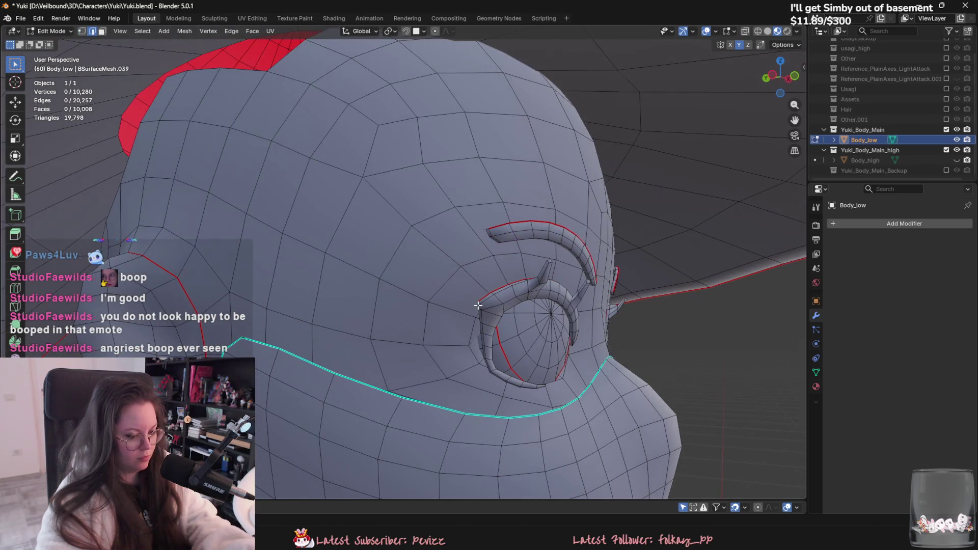
pyautogui.press('l')
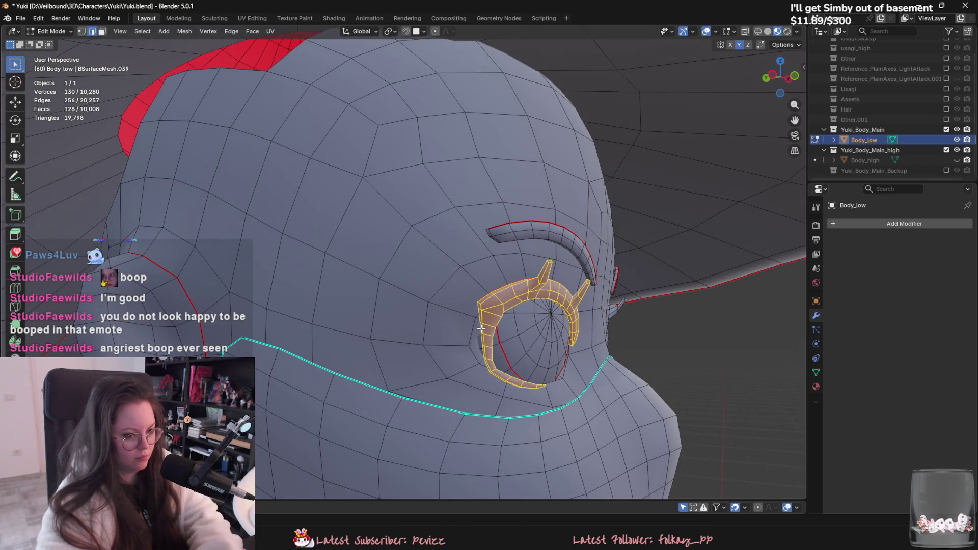
pyautogui.hotkey('shift', 'h')
# Step: Add the second eye rim with L and isolate both rims, hiding the rest of the head
pyautogui.moveTo(508, 349)
pyautogui.mouseDown(button='middle')
pyautogui.moveTo(447, 317)
pyautogui.moveTo(512, 280)
pyautogui.mouseUp(button='middle')
pyautogui.scroll(-4, 446, 316)
pyautogui.press('l')
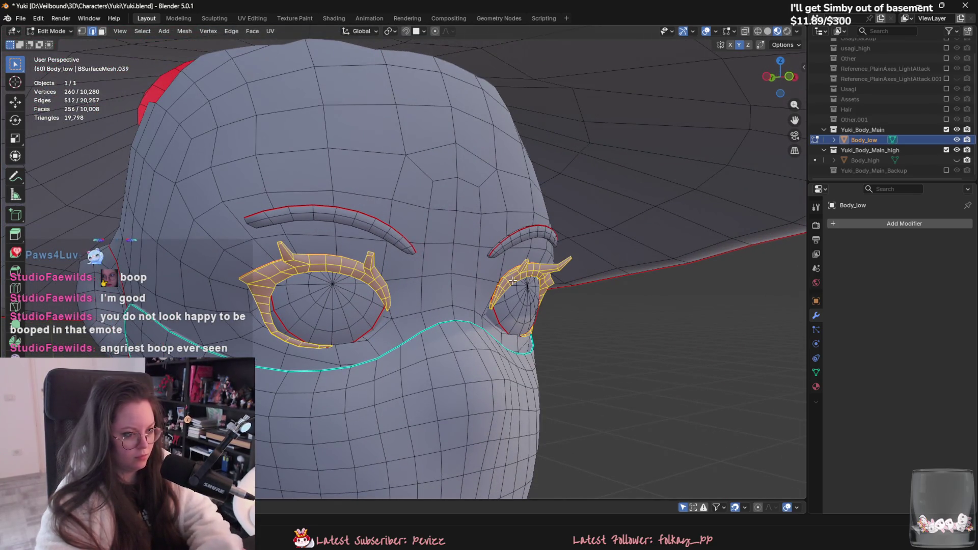
pyautogui.press('KP_Divide')
pyautogui.press('KP_Divide')
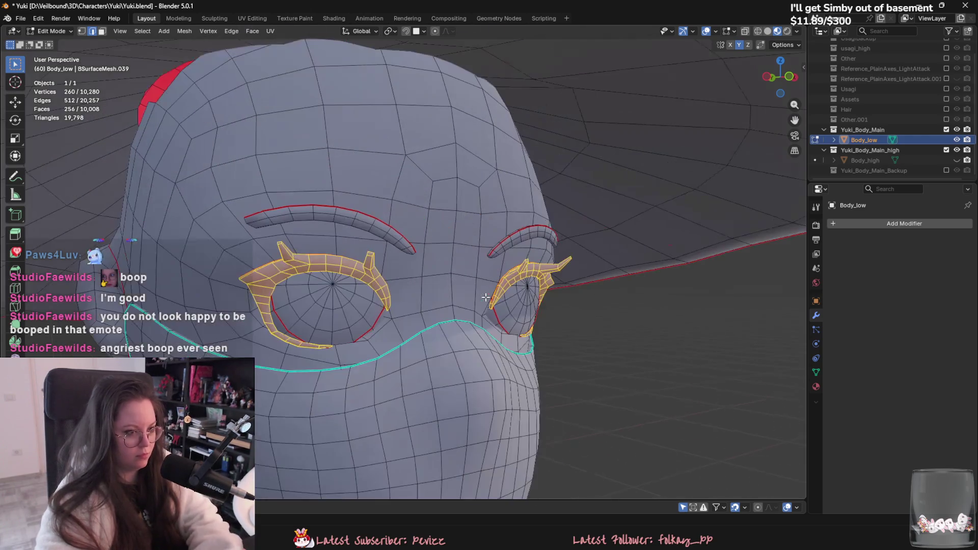
pyautogui.hotkey('shift', 'h')
pyautogui.press('KP_Decimal')
pyautogui.hotkey('alt', 'a')
pyautogui.moveTo(620, 352)
pyautogui.mouseDown(button='middle')
pyautogui.moveTo(585, 360)
pyautogui.moveTo(508, 323)
pyautogui.moveTo(565, 348)
pyautogui.moveTo(469, 370)
pyautogui.mouseUp(button='middle')
# Step: In face mode, select a face strip on the first eye-rim piece and delete it
pyautogui.press('3')
pyautogui.keyDown('ctrl'); pyautogui.click(538, 261); pyautogui.keyUp('ctrl')
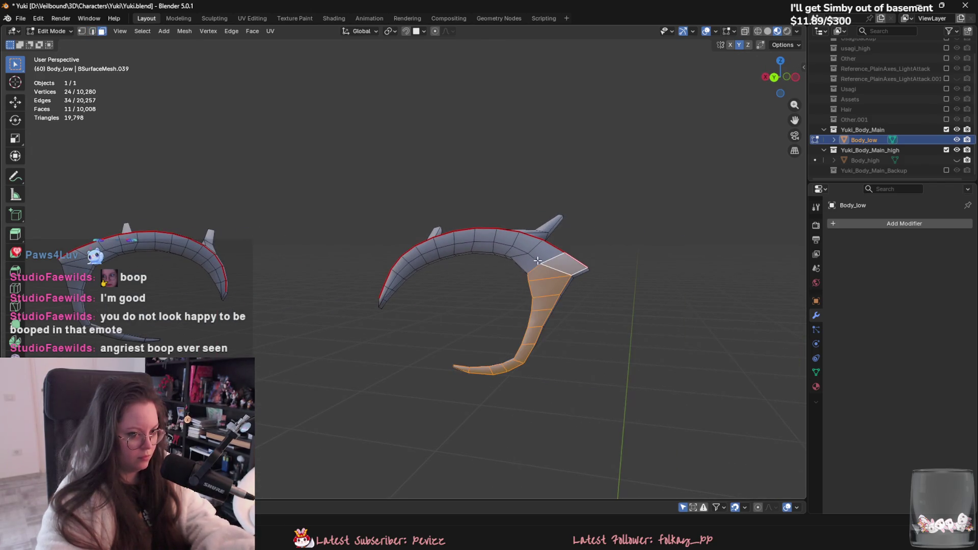
pyautogui.keyDown('ctrl'); pyautogui.click(406, 264); pyautogui.keyUp('ctrl')
pyautogui.keyDown('ctrl'); pyautogui.click(381, 296); pyautogui.keyUp('ctrl')
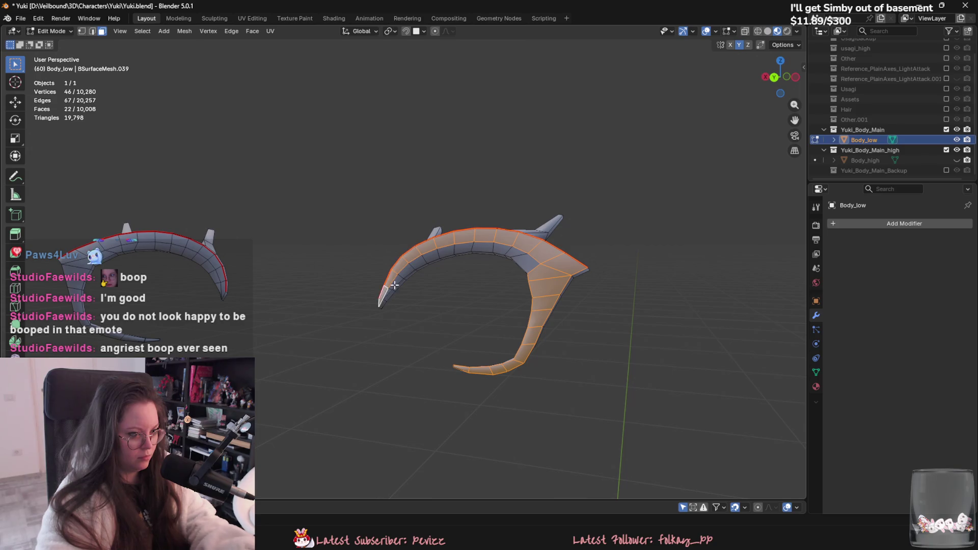
pyautogui.keyDown('ctrl'); pyautogui.click(523, 273); pyautogui.keyUp('ctrl')
pyautogui.rightClick(518, 275)
pyautogui.click(518, 275)
pyautogui.moveTo(518, 275)
pyautogui.mouseDown(button='middle')
pyautogui.moveTo(513, 349)
pyautogui.moveTo(521, 310)
pyautogui.moveTo(502, 301)
pyautogui.mouseUp(button='middle')
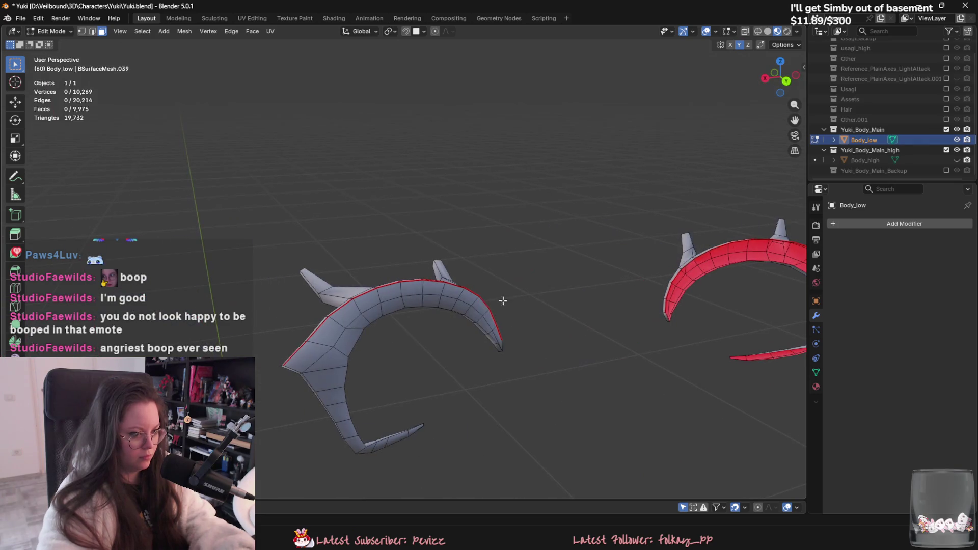
# Step: Select the face strips along the second eye-rim piece and delete them, leaving 9,942 faces
pyautogui.keyDown('ctrl'); pyautogui.click(319, 360); pyautogui.keyUp('ctrl')
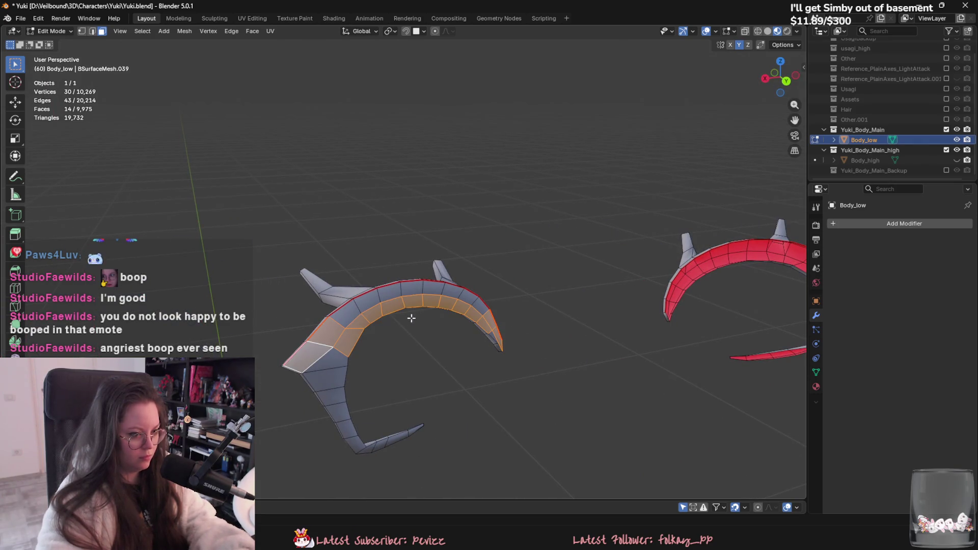
pyautogui.moveTo(345, 320); pyautogui.dragTo(447, 338, button='middle')
pyautogui.click(484, 344)
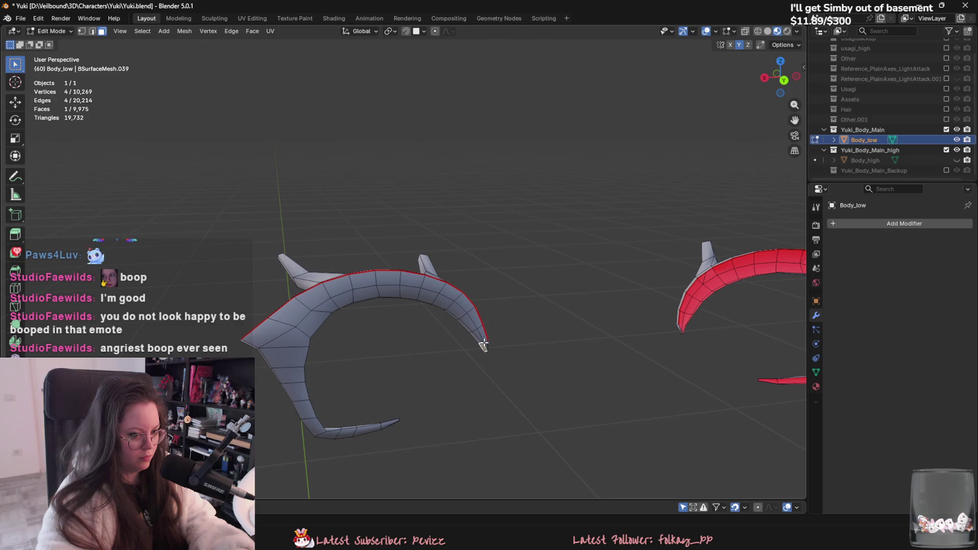
pyautogui.keyDown('ctrl'); pyautogui.click(422, 277); pyautogui.keyUp('ctrl')
pyautogui.keyDown('ctrl'); pyautogui.click(270, 330); pyautogui.keyUp('ctrl')
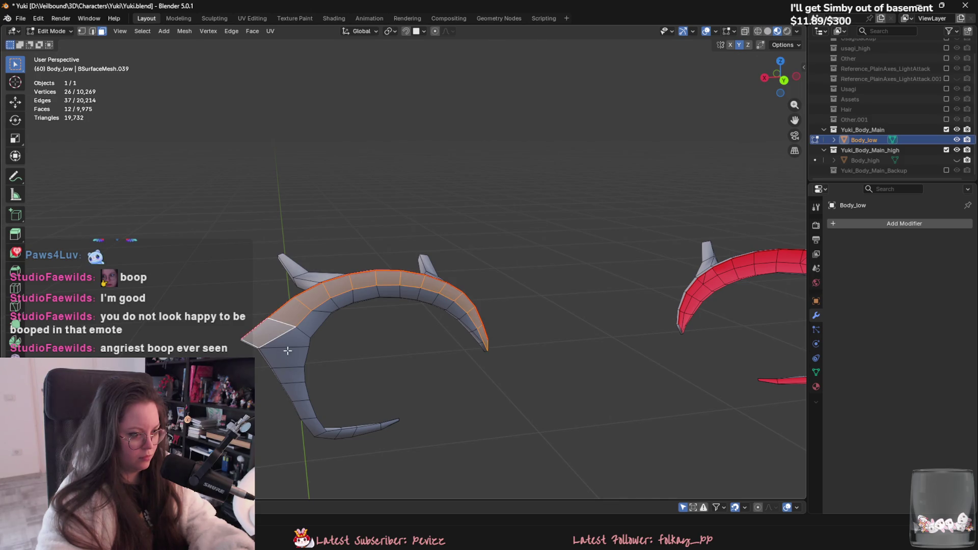
pyautogui.keyDown('ctrl'); pyautogui.click(385, 425); pyautogui.keyUp('ctrl')
pyautogui.keyDown('ctrl'); pyautogui.click(311, 326); pyautogui.keyUp('ctrl')
pyautogui.keyDown('ctrl'); pyautogui.click(417, 297); pyautogui.keyUp('ctrl')
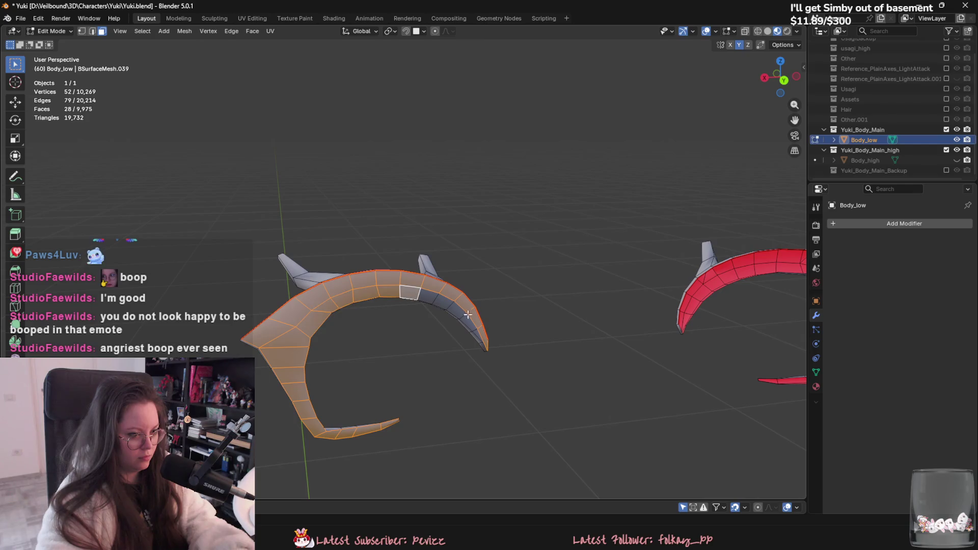
pyautogui.keyDown('ctrl'); pyautogui.click(477, 337); pyautogui.keyUp('ctrl')
pyautogui.press('x')
pyautogui.click(450, 341)
pyautogui.moveTo(449, 340)
pyautogui.mouseDown(button='middle')
pyautogui.moveTo(497, 365)
pyautogui.moveTo(550, 359)
pyautogui.moveTo(626, 299)
pyautogui.moveTo(585, 312)
pyautogui.moveTo(607, 318)
pyautogui.moveTo(545, 329)
pyautogui.moveTo(438, 327)
pyautogui.mouseUp(button='middle')
# Step: In edge mode, select edge paths on the first headband piece and mark them as seams
pyautogui.press('2')
pyautogui.click(537, 329)
pyautogui.moveTo(507, 326); pyautogui.dragTo(460, 324, button='middle')
pyautogui.rightClick(423, 304)
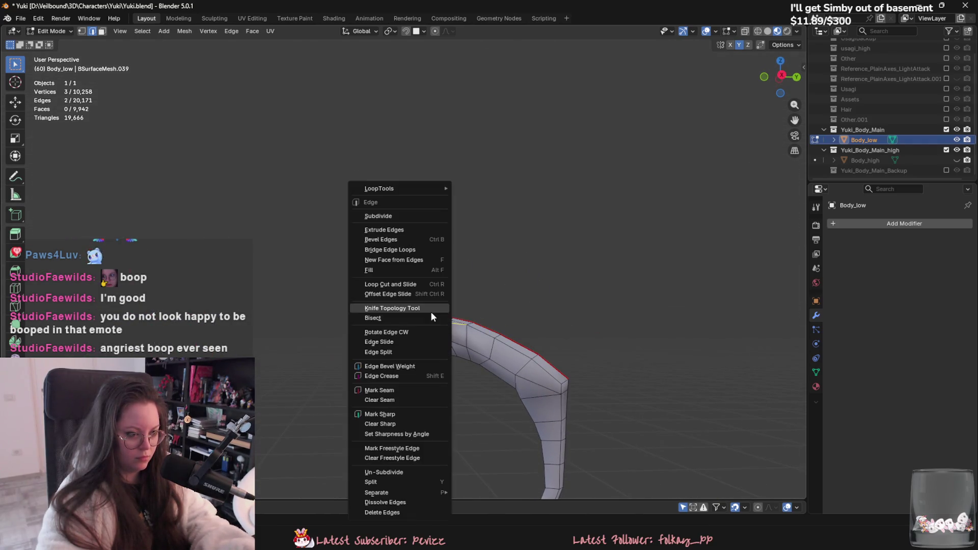
pyautogui.click(374, 391)
pyautogui.rightClick(471, 322)
pyautogui.click(471, 322)
pyautogui.moveTo(471, 323)
pyautogui.mouseDown(button='middle')
pyautogui.moveTo(390, 408)
pyautogui.moveTo(458, 393)
pyautogui.moveTo(524, 447)
pyautogui.moveTo(436, 295)
pyautogui.moveTo(420, 308)
pyautogui.mouseUp(button='middle')
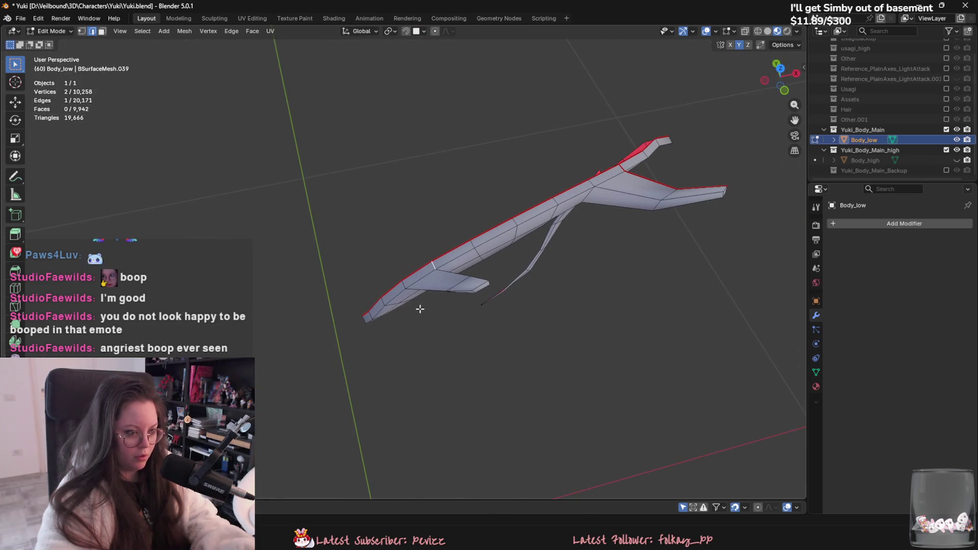
pyautogui.rightClick(472, 283)
pyautogui.click(476, 280)
# Step: Mark seams along further headband edge paths, including those near the headband tip
pyautogui.moveTo(458, 338)
pyautogui.mouseDown(button='middle')
pyautogui.moveTo(458, 353)
pyautogui.moveTo(443, 352)
pyautogui.moveTo(420, 311)
pyautogui.mouseUp(button='middle')
pyautogui.click(473, 365)
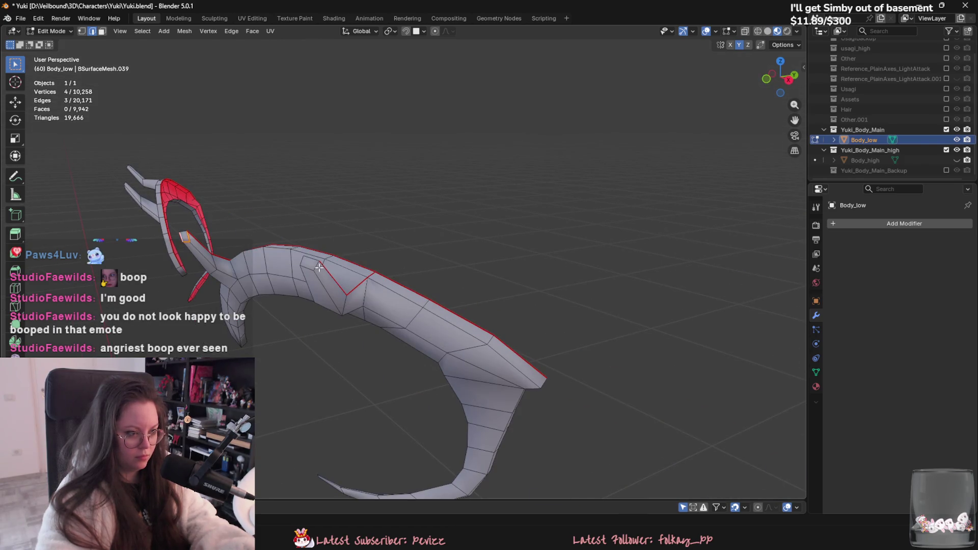
pyautogui.rightClick(302, 263)
pyautogui.click(303, 262)
pyautogui.moveTo(303, 261); pyautogui.dragTo(457, 314, button='middle')
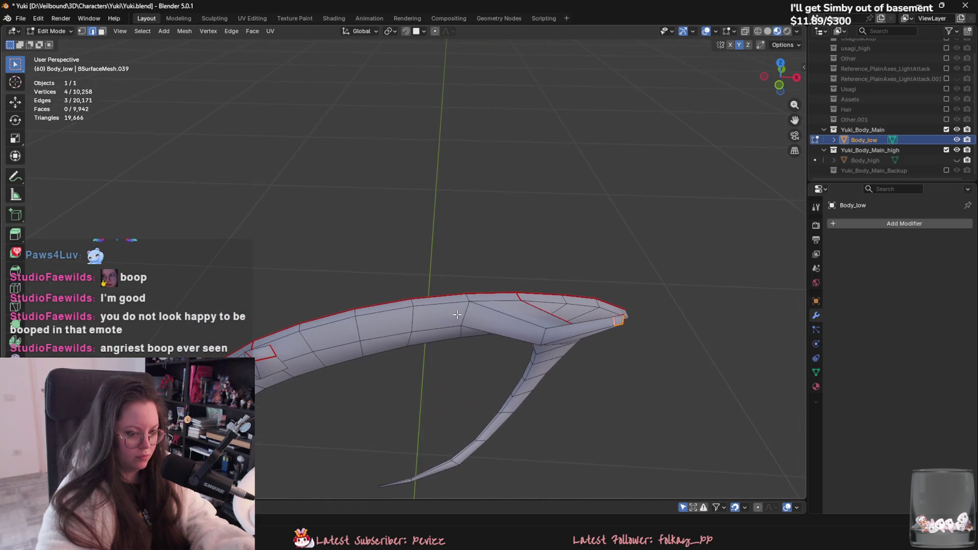
pyautogui.moveTo(565, 331); pyautogui.dragTo(551, 350, button='middle')
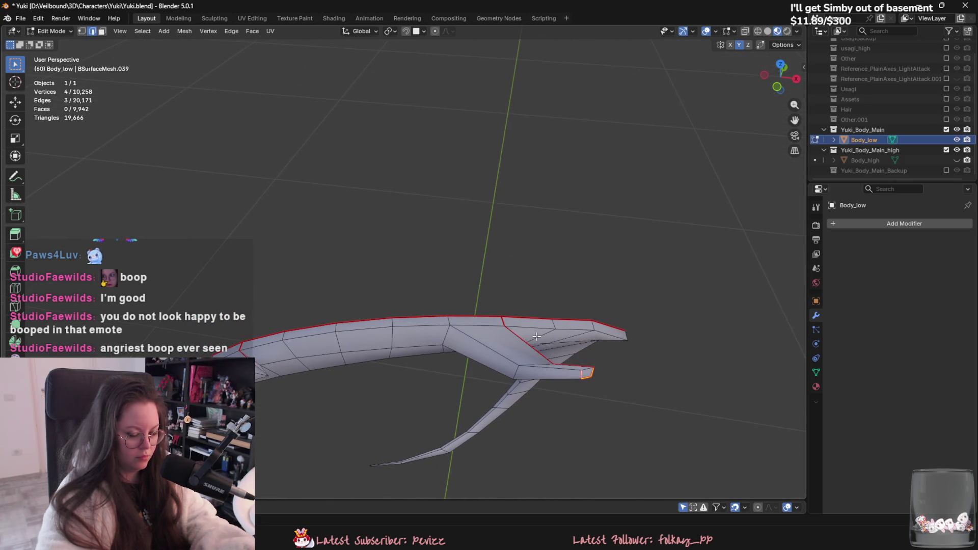
pyautogui.moveTo(534, 338)
pyautogui.mouseDown(button='middle')
pyautogui.moveTo(519, 277)
pyautogui.moveTo(347, 310)
pyautogui.moveTo(490, 311)
pyautogui.moveTo(432, 392)
pyautogui.moveTo(523, 375)
pyautogui.moveTo(436, 356)
pyautogui.moveTo(524, 331)
pyautogui.moveTo(411, 333)
pyautogui.moveTo(451, 335)
pyautogui.mouseUp(button='middle')
pyautogui.keyDown('shift'); pyautogui.click(491, 311); pyautogui.keyUp('shift')
pyautogui.rightClick(491, 310)
pyautogui.click(491, 310)
pyautogui.rightClick(499, 364)
pyautogui.click(498, 367)
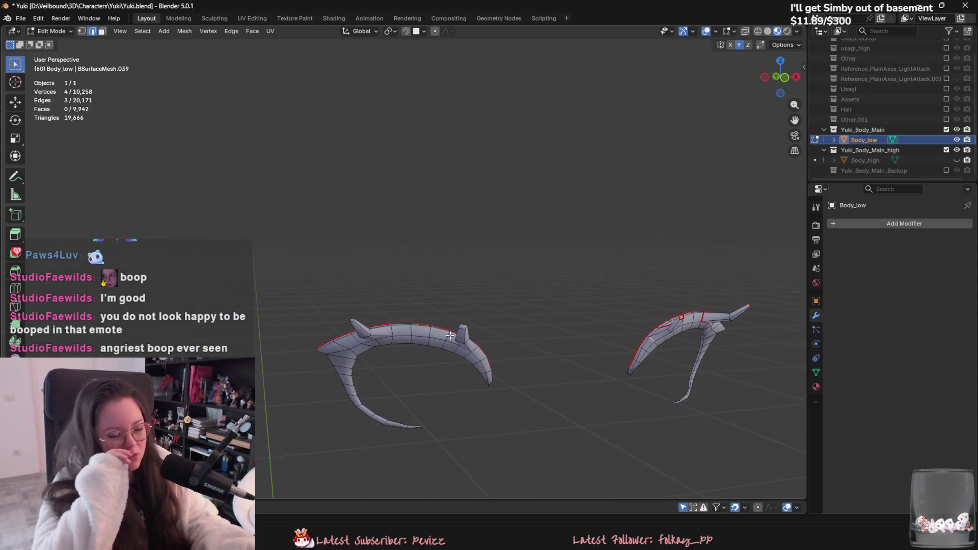
# Step: Select an edge path along the headband, then select all and reveal the hidden head and body with Alt+H
pyautogui.scroll(5, 433, 351)
pyautogui.scroll(-5, 434, 351)
pyautogui.moveTo(498, 273)
pyautogui.mouseDown(button='middle')
pyautogui.moveTo(454, 315)
pyautogui.moveTo(456, 337)
pyautogui.moveTo(456, 328)
pyautogui.moveTo(485, 328)
pyautogui.mouseUp(button='middle')
pyautogui.click(454, 316)
pyautogui.scroll(3, 487, 299)
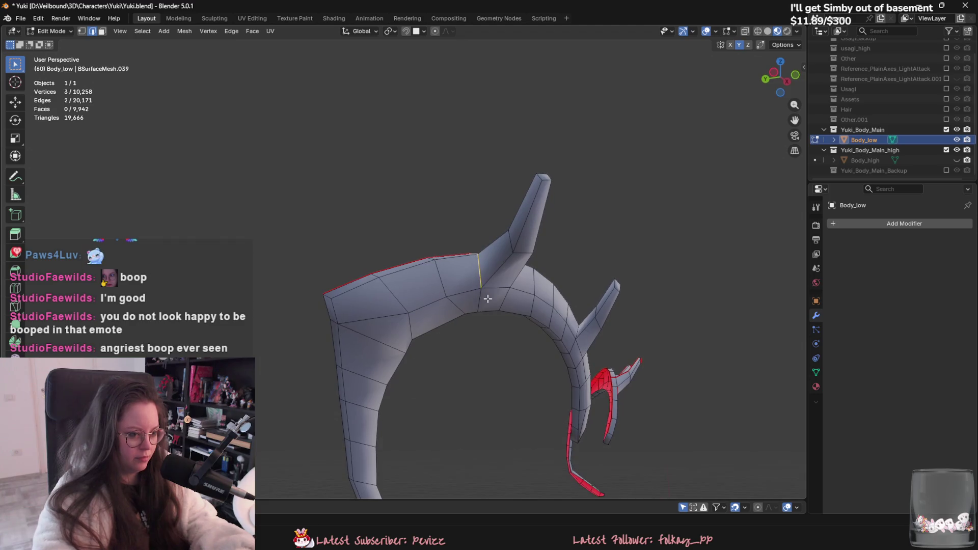
pyautogui.keyDown('shift'); pyautogui.click(491, 289); pyautogui.keyUp('shift')
pyautogui.moveTo(491, 289)
pyautogui.mouseDown(button='middle')
pyautogui.moveTo(415, 310)
pyautogui.moveTo(458, 308)
pyautogui.moveTo(511, 329)
pyautogui.moveTo(506, 318)
pyautogui.mouseUp(button='middle')
pyautogui.keyDown('shift'); pyautogui.click(512, 307); pyautogui.keyUp('shift')
pyautogui.keyDown('shift'); pyautogui.click(458, 350); pyautogui.keyUp('shift')
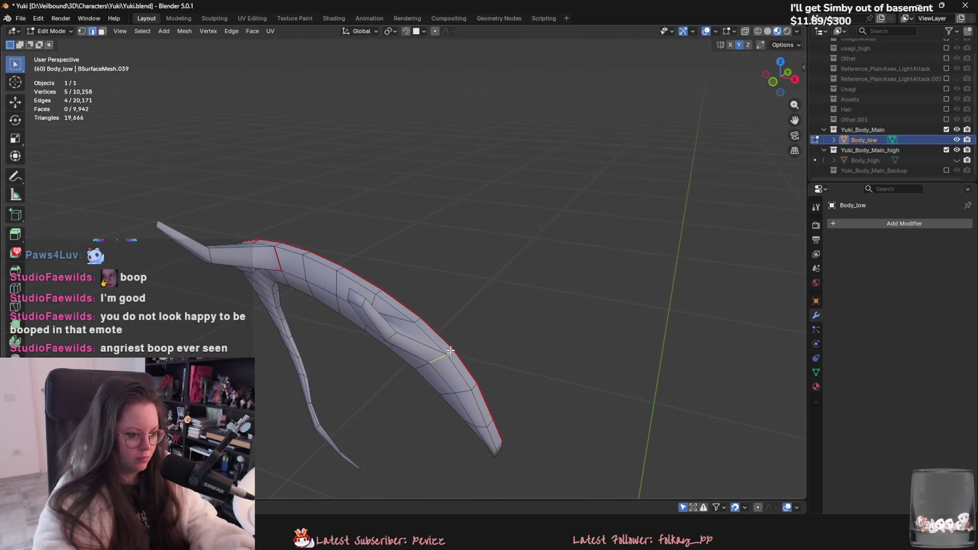
pyautogui.scroll(-3, 432, 357)
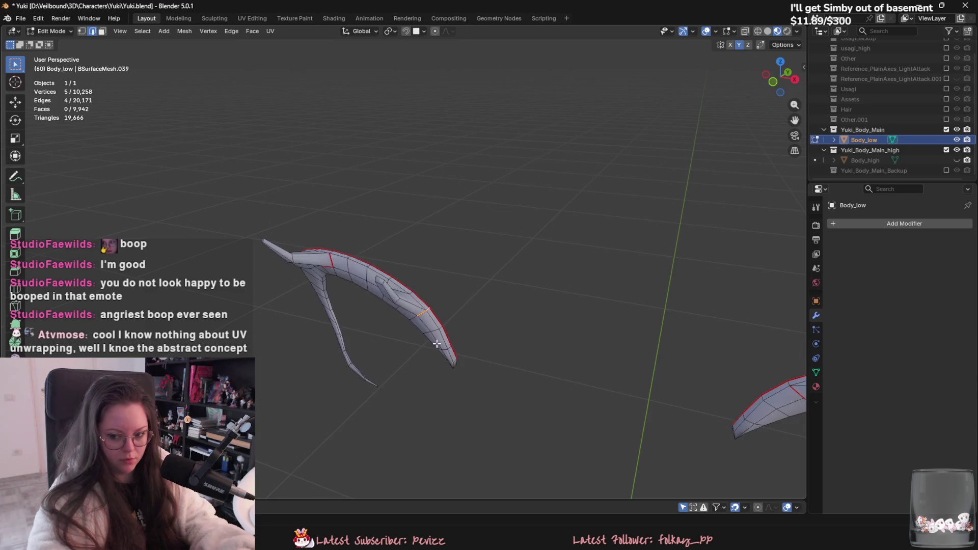
pyautogui.press('a')
pyautogui.hotkey('alt', 'h')
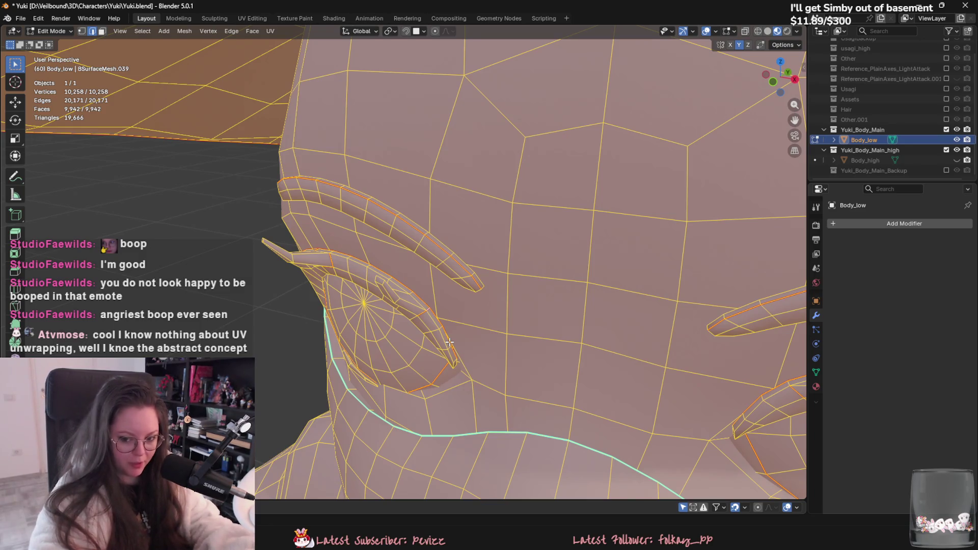
# Step: Save Yuki.blend, briefly isolate the connected head mesh, then undo the isolation
pyautogui.hotkey('ctrl', 's')
pyautogui.moveTo(448, 342); pyautogui.dragTo(449, 306, button='middle')
pyautogui.click(168, 275)
pyautogui.scroll(-3, 460, 367)
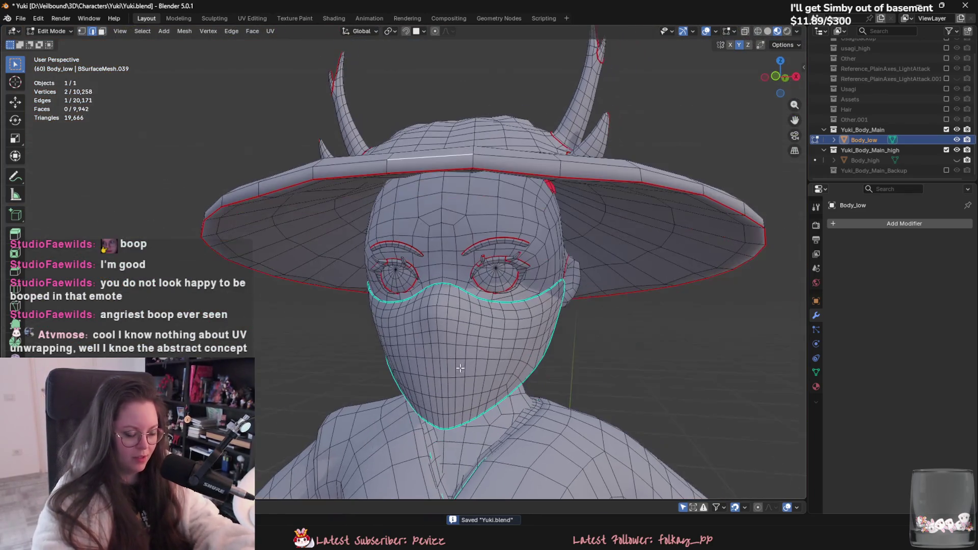
pyautogui.press('l')
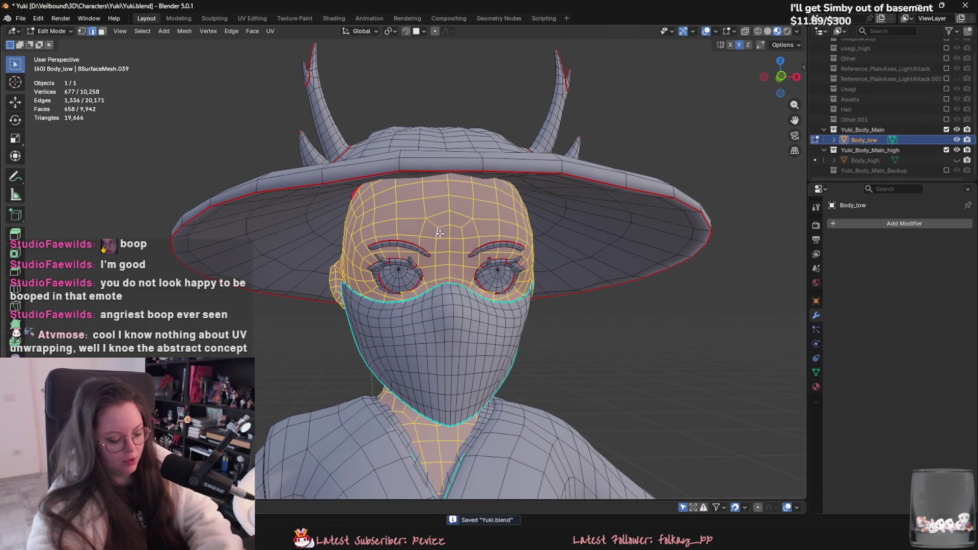
pyautogui.hotkey('shift', 'h')
pyautogui.moveTo(433, 235); pyautogui.dragTo(388, 286, button='middle')
pyautogui.hotkey('ctrl', 'z')
pyautogui.hotkey('ctrl', 'z')
# Step: Select an edge path up the side of the head beside the ear and mark it as a seam
pyautogui.keyDown('ctrl'); pyautogui.click(328, 218); pyautogui.keyUp('ctrl')
pyautogui.moveTo(329, 218); pyautogui.dragTo(456, 281, button='middle')
pyautogui.hotkey('ctrl', 'z')
pyautogui.keyDown('ctrl'); pyautogui.click(457, 193); pyautogui.keyUp('ctrl')
pyautogui.rightClick(447, 224)
pyautogui.click(447, 224)
pyautogui.moveTo(448, 225)
pyautogui.mouseDown(button='middle')
pyautogui.moveTo(471, 326)
pyautogui.moveTo(462, 320)
pyautogui.mouseUp(button='middle')
# Step: Select the edge loops around both eyes and mark them as seams
pyautogui.moveTo(422, 384)
pyautogui.mouseDown(button='middle')
pyautogui.moveTo(473, 379)
pyautogui.moveTo(497, 397)
pyautogui.moveTo(530, 265)
pyautogui.mouseUp(button='middle')
pyautogui.click(530, 266)
pyautogui.keyDown('alt'); pyautogui.click(527, 266); pyautogui.keyUp('alt')
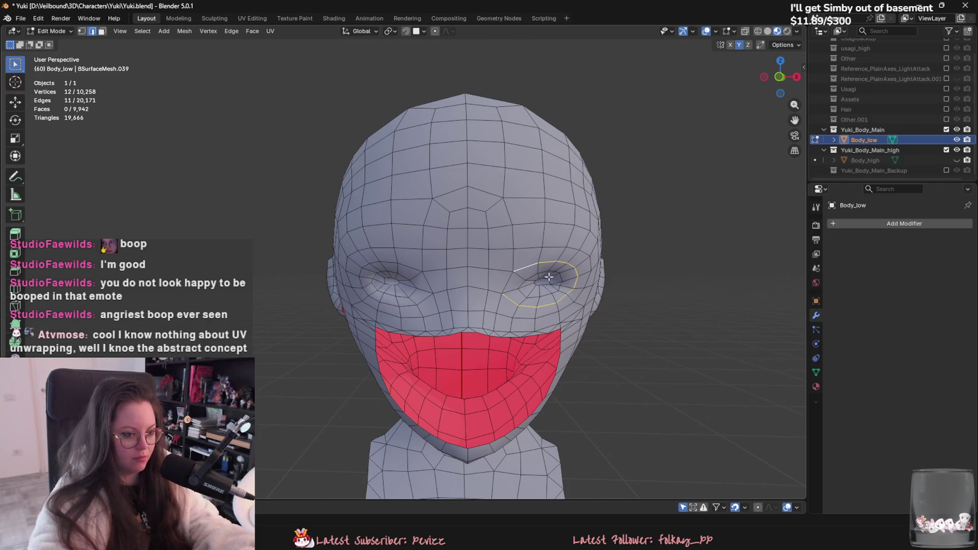
pyautogui.moveTo(397, 272)
pyautogui.mouseDown(button='middle')
pyautogui.moveTo(442, 275)
pyautogui.moveTo(444, 349)
pyautogui.moveTo(399, 358)
pyautogui.moveTo(517, 358)
pyautogui.moveTo(343, 358)
pyautogui.moveTo(387, 329)
pyautogui.moveTo(535, 326)
pyautogui.mouseUp(button='middle')
pyautogui.keyDown('alt'); pyautogui.keyDown('shift'); pyautogui.click(423, 281); pyautogui.keyUp('shift'); pyautogui.keyUp('alt')
pyautogui.rightClick(434, 285)
pyautogui.click(434, 286)
# Step: Mark a seam along the jaw, around the ear and down the side of the neck
pyautogui.keyDown('alt'); pyautogui.click(330, 328); pyautogui.keyUp('alt')
pyautogui.moveTo(544, 287)
pyautogui.mouseDown(button='middle')
pyautogui.moveTo(511, 308)
pyautogui.moveTo(417, 300)
pyautogui.moveTo(317, 311)
pyautogui.moveTo(388, 300)
pyautogui.moveTo(352, 305)
pyautogui.moveTo(412, 326)
pyautogui.moveTo(361, 337)
pyautogui.mouseUp(button='middle')
pyautogui.keyDown('shift'); pyautogui.click(519, 287); pyautogui.keyUp('shift')
pyautogui.rightClick(310, 304)
pyautogui.keyDown('shift'); pyautogui.click(310, 304); pyautogui.keyUp('shift')
pyautogui.click(352, 303)
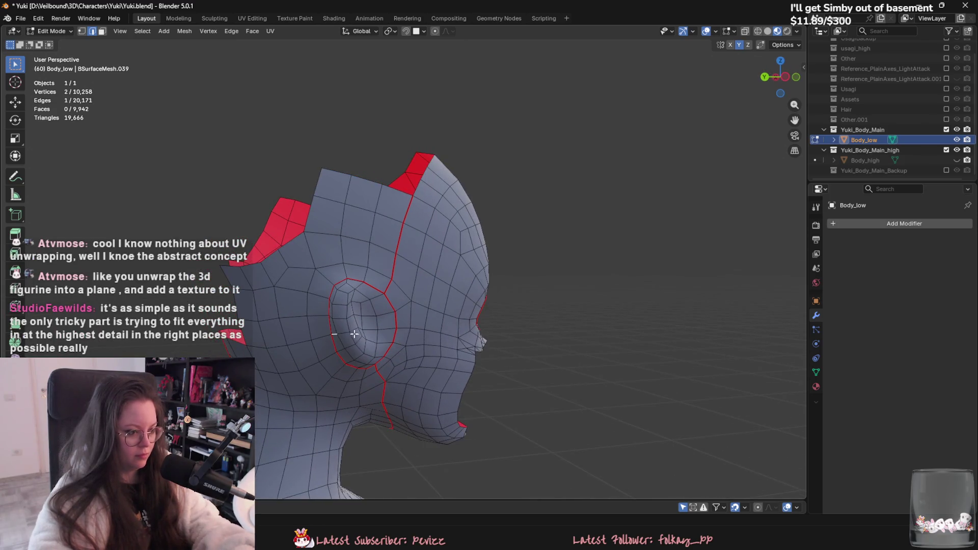
# Step: Orbit around the ear, face and back of the head to inspect the new seams
pyautogui.moveTo(344, 280); pyautogui.dragTo(334, 294, button='middle')
pyautogui.moveTo(346, 340)
pyautogui.mouseDown(button='middle')
pyautogui.moveTo(388, 322)
pyautogui.moveTo(370, 331)
pyautogui.mouseUp(button='middle')
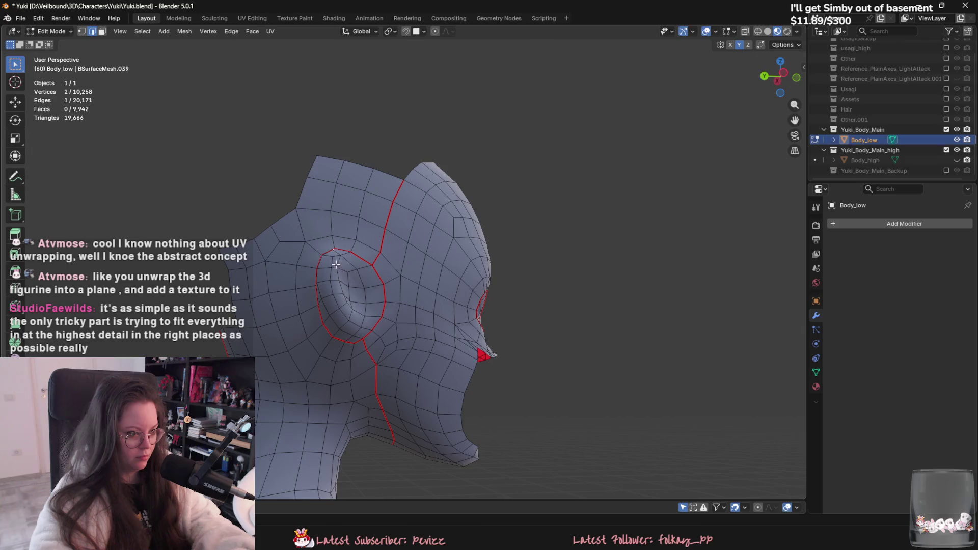
pyautogui.moveTo(335, 301)
pyautogui.mouseDown(button='middle')
pyautogui.moveTo(344, 338)
pyautogui.moveTo(391, 380)
pyautogui.moveTo(356, 415)
pyautogui.moveTo(329, 415)
pyautogui.mouseUp(button='middle')
pyautogui.hotkey('ctrl', 'z')
pyautogui.moveTo(459, 370)
pyautogui.mouseDown(button='middle')
pyautogui.moveTo(521, 375)
pyautogui.moveTo(587, 350)
pyautogui.moveTo(589, 331)
pyautogui.moveTo(550, 344)
pyautogui.moveTo(557, 386)
pyautogui.moveTo(469, 484)
pyautogui.moveTo(412, 430)
pyautogui.moveTo(333, 414)
pyautogui.moveTo(288, 362)
pyautogui.moveTo(263, 373)
pyautogui.mouseUp(button='middle')
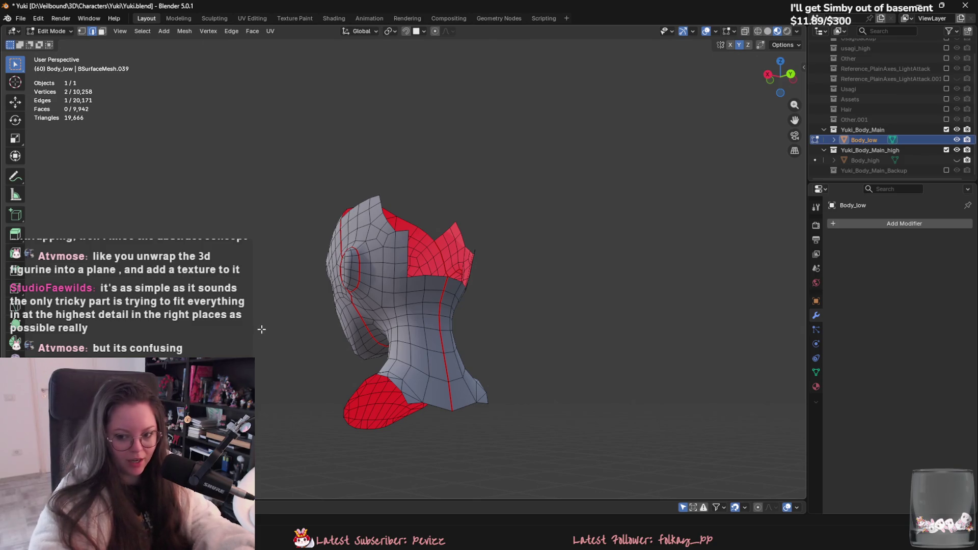
pyautogui.moveTo(262, 320)
pyautogui.mouseDown(button='middle')
pyautogui.moveTo(314, 315)
pyautogui.moveTo(418, 356)
pyautogui.moveTo(530, 430)
pyautogui.moveTo(495, 377)
pyautogui.moveTo(435, 348)
pyautogui.moveTo(394, 364)
pyautogui.moveTo(408, 357)
pyautogui.moveTo(355, 345)
pyautogui.moveTo(555, 385)
pyautogui.mouseUp(button='middle')
# Step: Select a neck edge path, then select all and reveal the hidden hat and body with Alt+H
pyautogui.scroll(2, 385, 346)
pyautogui.keyDown('ctrl'); pyautogui.click(524, 350); pyautogui.keyUp('ctrl')
pyautogui.moveTo(486, 366); pyautogui.dragTo(610, 392, button='middle')
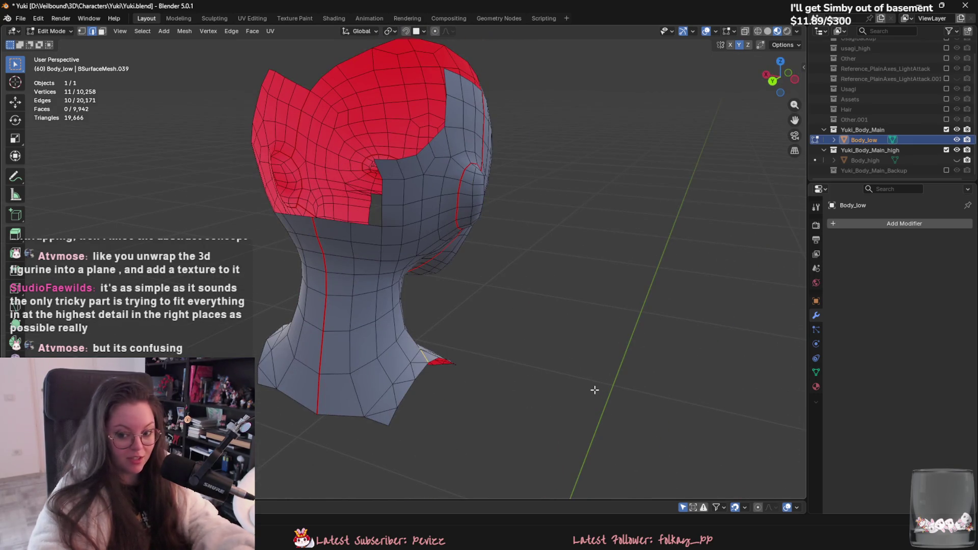
pyautogui.press('a')
pyautogui.hotkey('alt', 'h')
pyautogui.scroll(-5, 522, 398)
pyautogui.click(493, 399)
pyautogui.hotkey('ctrl', 's')
pyautogui.moveTo(492, 399); pyautogui.dragTo(329, 344, button='middle')
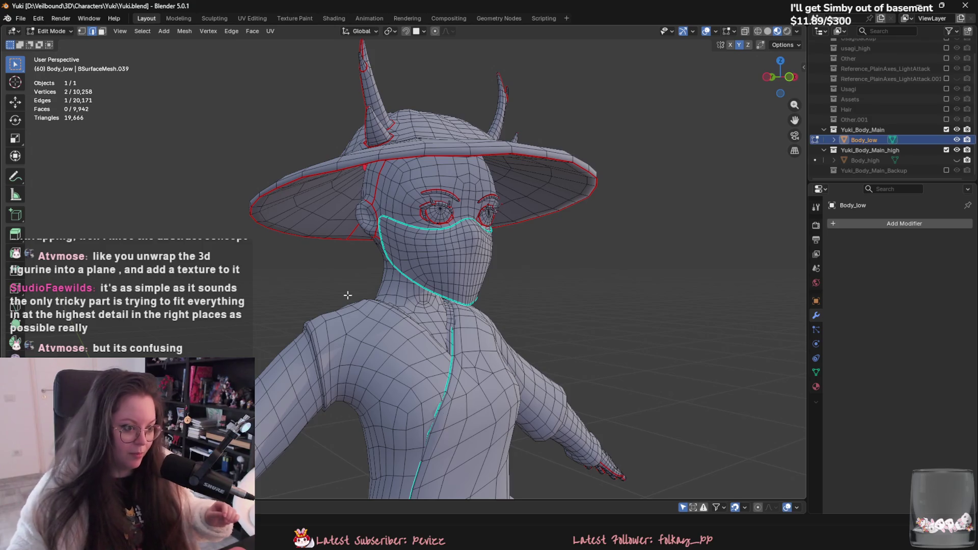
pyautogui.moveTo(348, 295)
pyautogui.mouseDown(button='middle')
pyautogui.moveTo(442, 240)
pyautogui.moveTo(424, 331)
pyautogui.mouseUp(button='middle')
pyautogui.keyDown('ctrl'); pyautogui.click(442, 240); pyautogui.keyUp('ctrl')
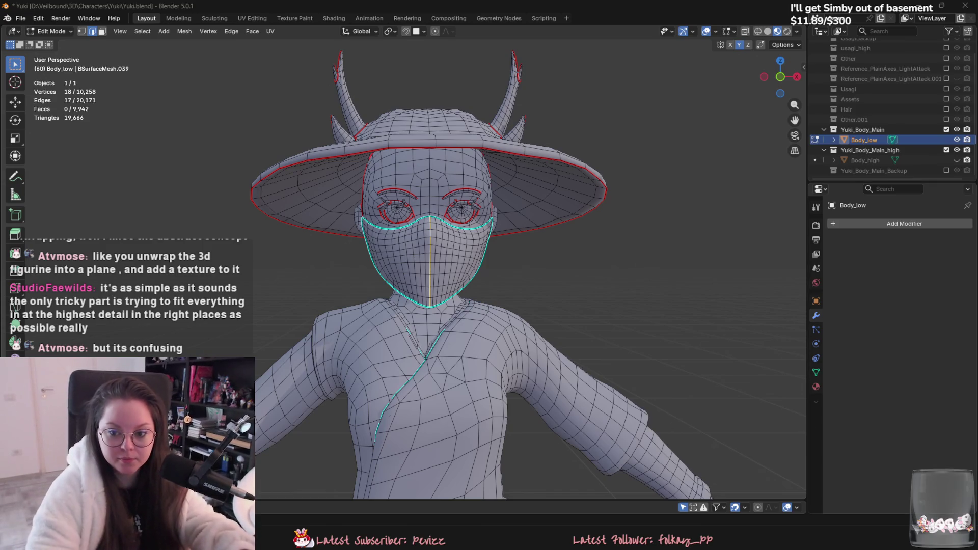
pyautogui.moveTo(338, 422); pyautogui.dragTo(491, 348, button='middle')
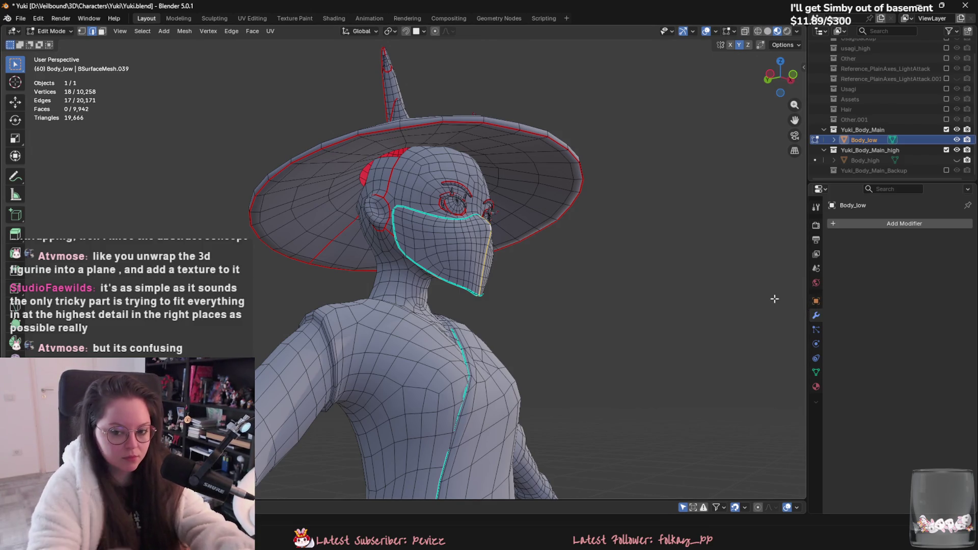
pyautogui.moveTo(774, 299)
pyautogui.mouseDown(button='middle')
pyautogui.moveTo(609, 343)
pyautogui.moveTo(545, 305)
pyautogui.moveTo(507, 312)
pyautogui.moveTo(510, 322)
pyautogui.moveTo(460, 343)
pyautogui.moveTo(473, 331)
pyautogui.mouseUp(button='middle')
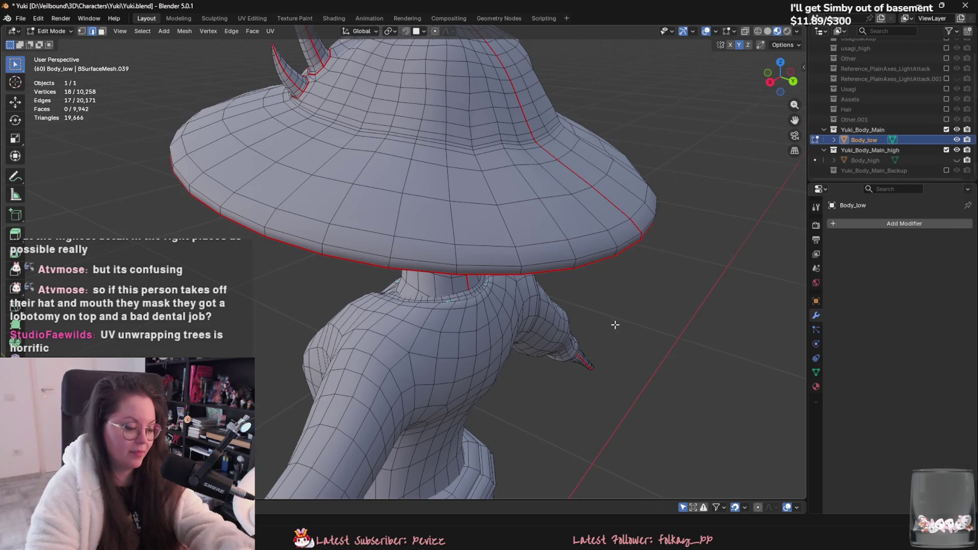
# Step: Select an edge at the front of the neck and start moving it, then cancel
pyautogui.moveTo(618, 323); pyautogui.dragTo(727, 309, button='middle')
pyautogui.moveTo(533, 341)
pyautogui.mouseDown(button='middle')
pyautogui.moveTo(430, 349)
pyautogui.moveTo(547, 335)
pyautogui.mouseUp(button='middle')
pyautogui.scroll(5, 489, 338)
pyautogui.click(468, 336)
pyautogui.press('g')
pyautogui.press('Escape')
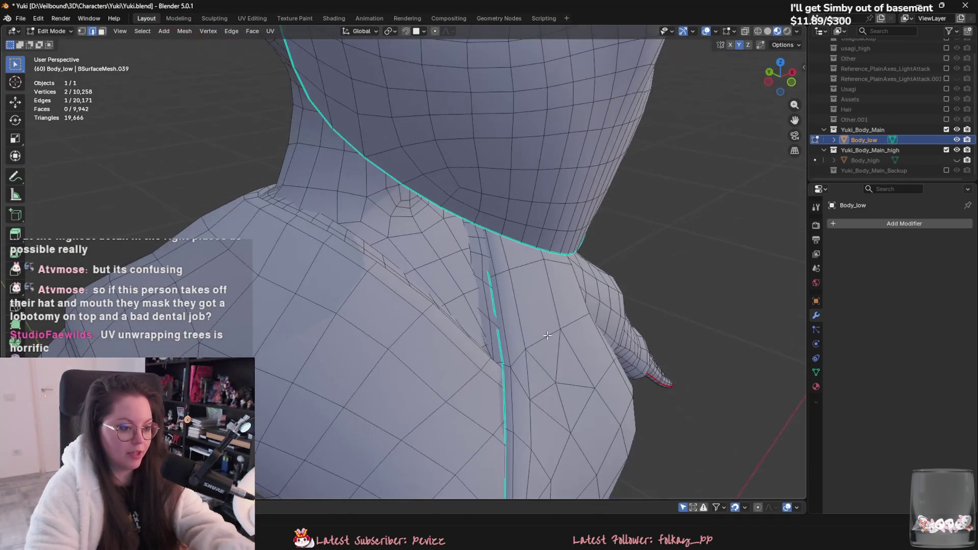
pyautogui.scroll(-8, 492, 305)
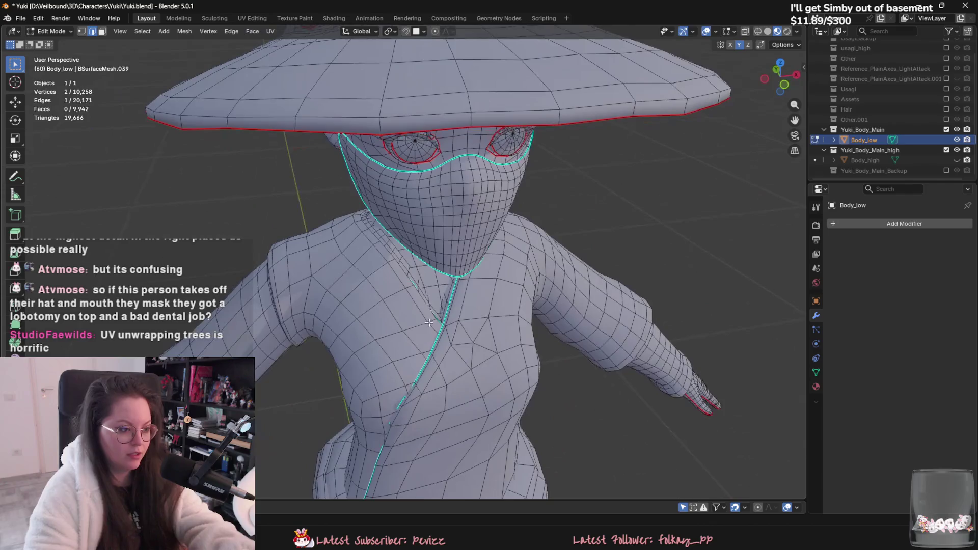
# Step: Preview the character in Object Mode, then back in Edit Mode select the neck edge loop
pyautogui.press('Tab')
pyautogui.scroll(-5, 476, 323)
pyautogui.moveTo(506, 353); pyautogui.dragTo(567, 345, button='middle')
pyautogui.rightClick(568, 343)
pyautogui.press('Escape')
pyautogui.press('Tab')
pyautogui.scroll(5, 422, 318)
pyautogui.moveTo(422, 319)
pyautogui.mouseDown(button='middle')
pyautogui.moveTo(402, 285)
pyautogui.moveTo(411, 262)
pyautogui.moveTo(425, 330)
pyautogui.moveTo(458, 311)
pyautogui.moveTo(529, 301)
pyautogui.moveTo(509, 306)
pyautogui.moveTo(538, 317)
pyautogui.moveTo(502, 308)
pyautogui.mouseUp(button='middle')
pyautogui.keyDown('alt'); pyautogui.click(376, 322); pyautogui.keyUp('alt')
# Step: Check the neck loop in Object Mode, attempt moving it, cancel, and adjust the selection
pyautogui.press('Tab')
pyautogui.moveTo(410, 335)
pyautogui.mouseDown(button='middle')
pyautogui.moveTo(494, 328)
pyautogui.moveTo(483, 301)
pyautogui.moveTo(504, 356)
pyautogui.moveTo(489, 346)
pyautogui.mouseUp(button='middle')
pyautogui.press('Tab')
pyautogui.press('g')
pyautogui.rightClick(481, 296)
pyautogui.keyDown('shift'); pyautogui.click(509, 375); pyautogui.keyUp('shift')
pyautogui.scroll(-5, 509, 375)
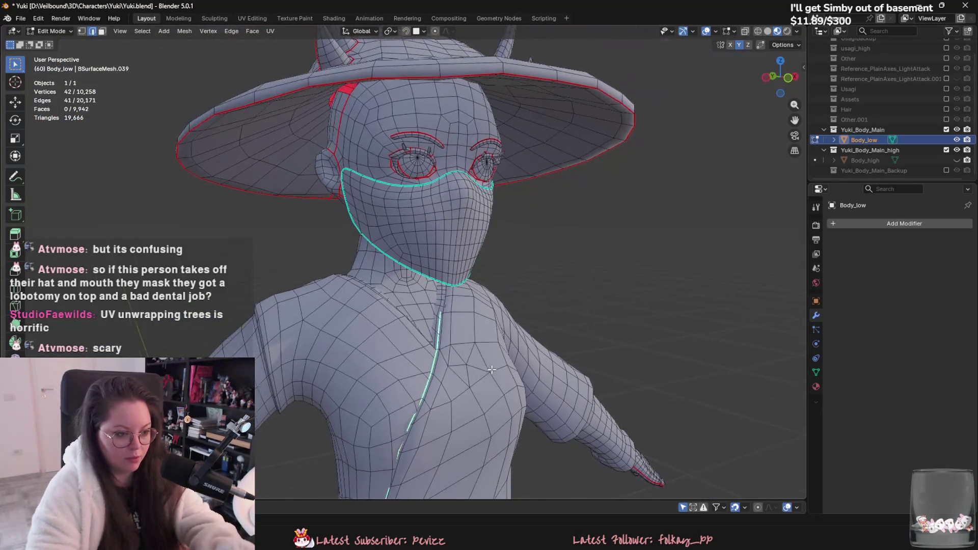
pyautogui.scroll(5, 483, 331)
# Step: In X-ray view, pull a collar edge with proportional editing to soften the neck transition
pyautogui.hotkey('alt', 'z')
pyautogui.click(471, 303)
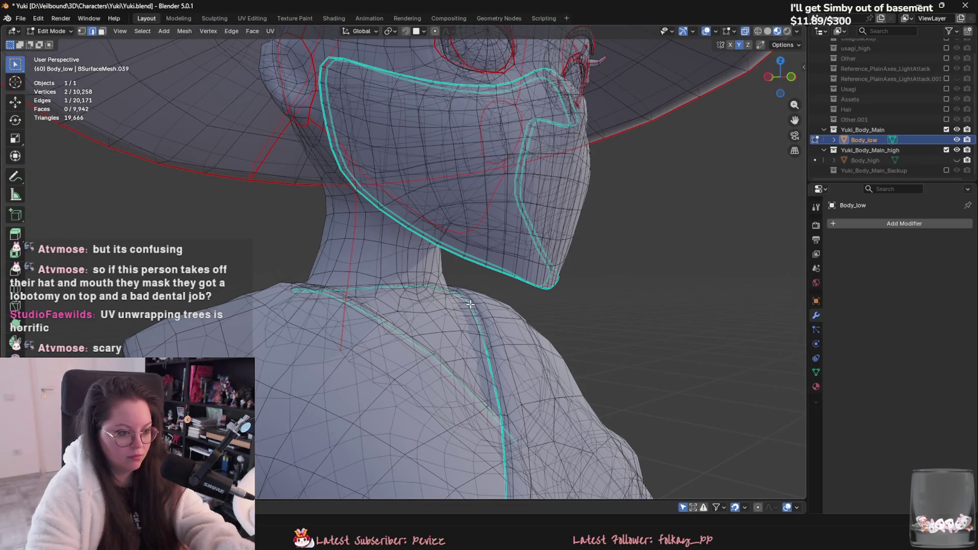
pyautogui.scroll(2, 471, 304)
pyautogui.moveTo(499, 326); pyautogui.dragTo(477, 334, button='middle')
pyautogui.press('g')
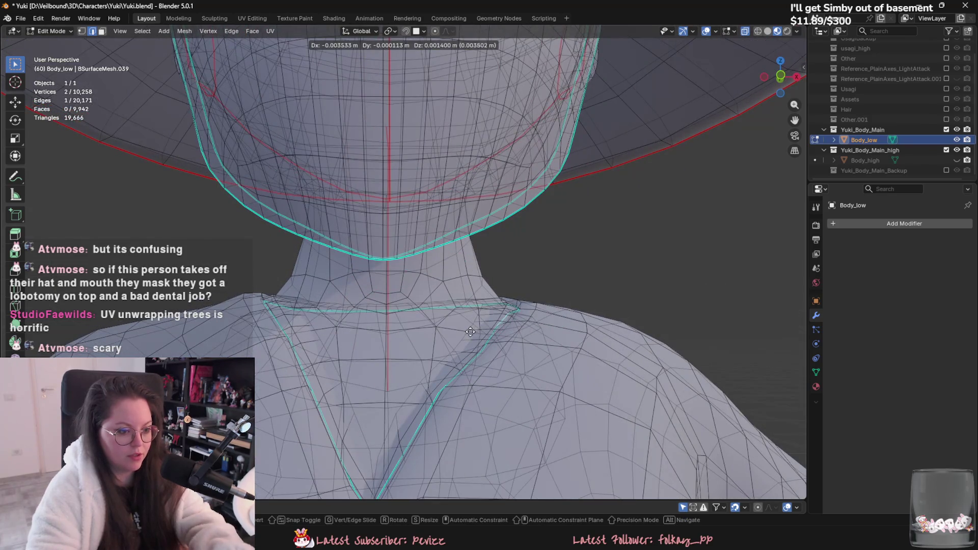
pyautogui.press('o')
pyautogui.scroll(-3, 531, 297)
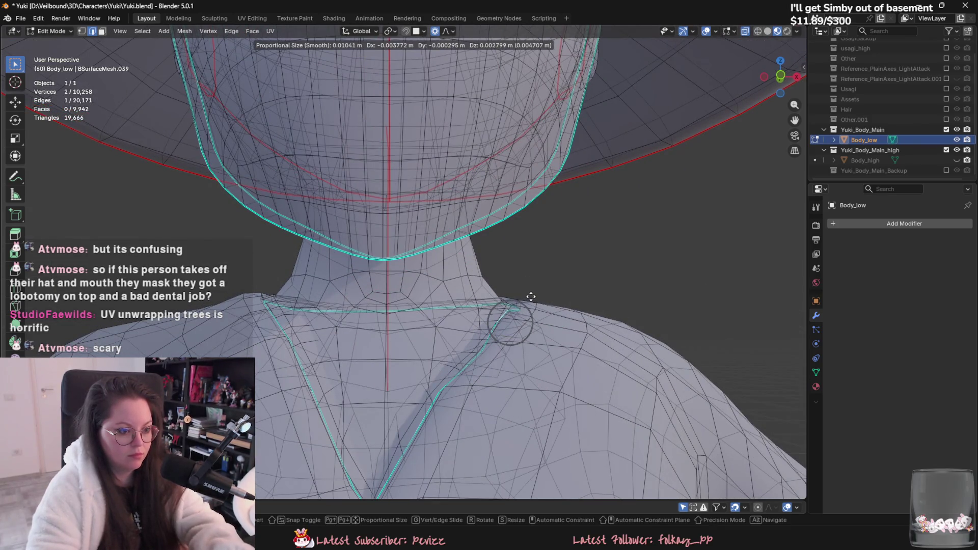
pyautogui.click(531, 297)
pyautogui.moveTo(530, 296)
pyautogui.mouseDown(button='middle')
pyautogui.moveTo(489, 325)
pyautogui.moveTo(511, 291)
pyautogui.mouseUp(button='middle')
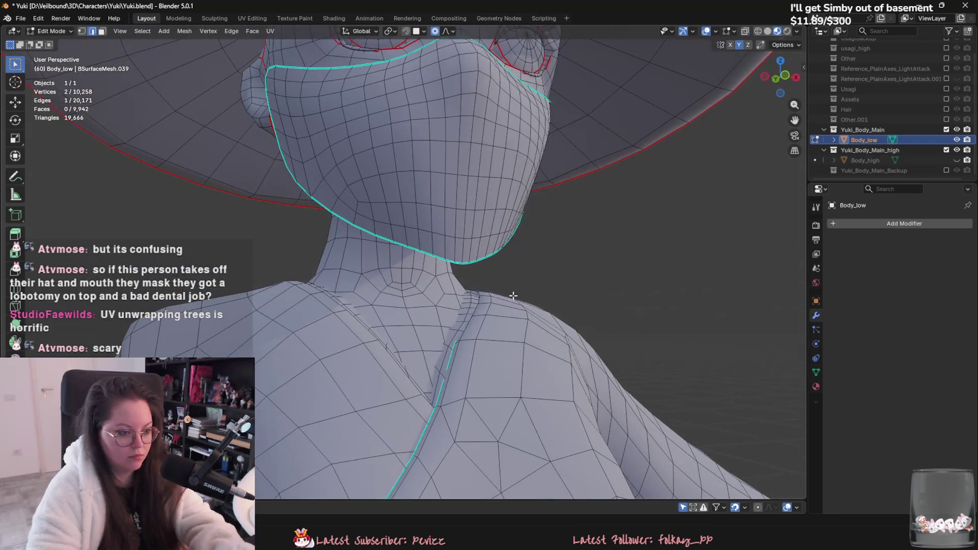
# Step: Nudge the collar vertex again with smooth falloff, then select further edges along the collar seam
pyautogui.press('g')
pyautogui.click(505, 291)
pyautogui.scroll(3, 534, 299)
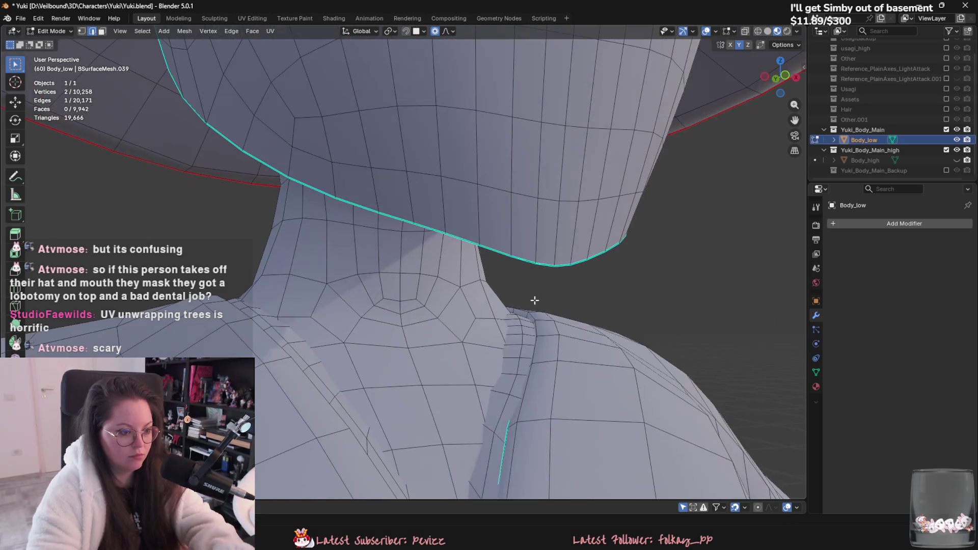
pyautogui.scroll(2, 519, 391)
pyautogui.hotkey('alt', 'z')
pyautogui.moveTo(516, 289)
pyautogui.mouseDown(button='middle')
pyautogui.moveTo(563, 326)
pyautogui.moveTo(519, 313)
pyautogui.moveTo(558, 318)
pyautogui.moveTo(562, 305)
pyautogui.mouseUp(button='middle')
pyautogui.keyDown('shift'); pyautogui.click(564, 328); pyautogui.keyUp('shift')
pyautogui.keyDown('shift'); pyautogui.click(552, 312); pyautogui.keyUp('shift')
pyautogui.keyDown('ctrl'); pyautogui.click(555, 331); pyautogui.keyUp('ctrl')
# Step: Turn proportional editing off, return to solid shading, and try moving the collar edges before cancelling
pyautogui.click(436, 32)
pyautogui.moveTo(487, 137); pyautogui.dragTo(545, 313, button='middle')
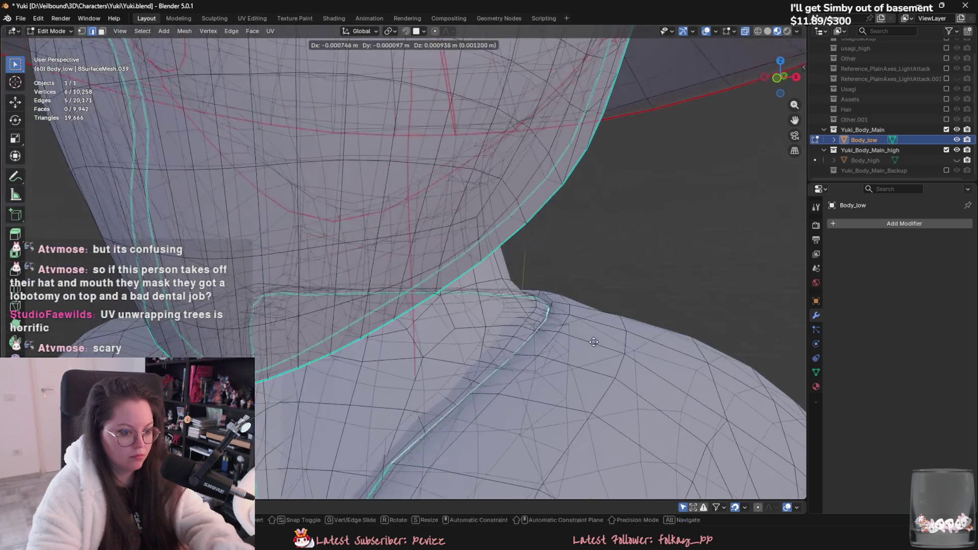
pyautogui.hotkey('alt', 'z')
pyautogui.scroll(-3, 591, 351)
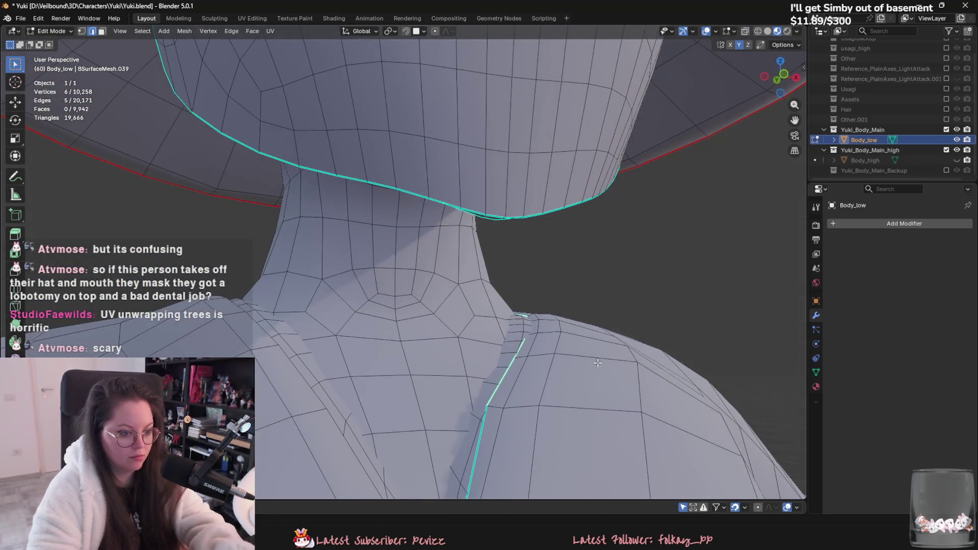
pyautogui.press('g')
pyautogui.press('Escape')
pyautogui.moveTo(597, 360); pyautogui.dragTo(617, 361, button='middle')
pyautogui.press('g')
pyautogui.press('Escape')
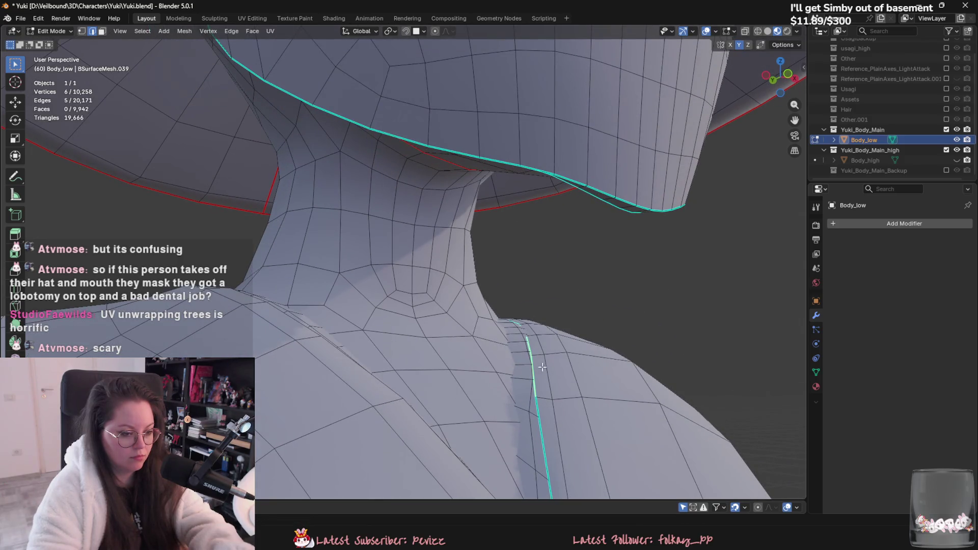
# Step: Re-enable proportional editing and lift the collar-to-neck edge vertically along Z
pyautogui.click(523, 363)
pyautogui.press('o')
pyautogui.press('g')
pyautogui.press('z')
pyautogui.scroll(-4, 540, 310)
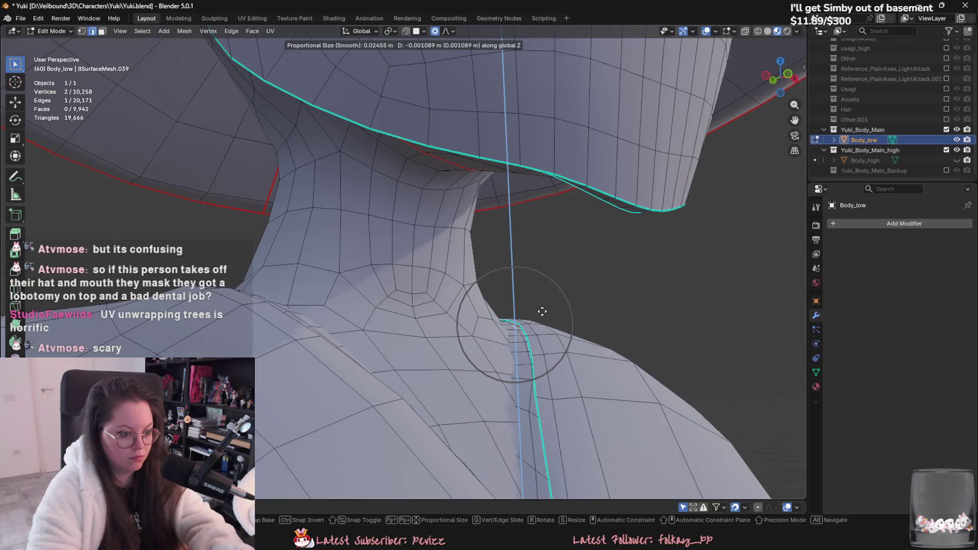
pyautogui.click(542, 310)
pyautogui.moveTo(542, 310); pyautogui.dragTo(516, 358, button='middle')
# Step: Preview the collar in Object Mode, then nudge a neck vertex with smooth falloff
pyautogui.press('Tab')
pyautogui.scroll(-5, 521, 395)
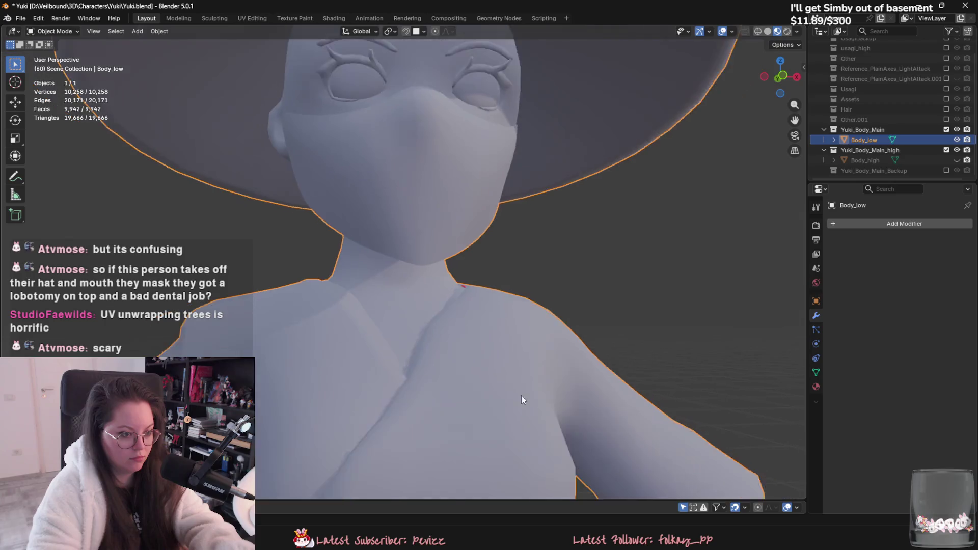
pyautogui.scroll(10, 503, 415)
pyautogui.press('Tab')
pyautogui.moveTo(560, 321); pyautogui.dragTo(567, 305, button='middle')
pyautogui.press('g')
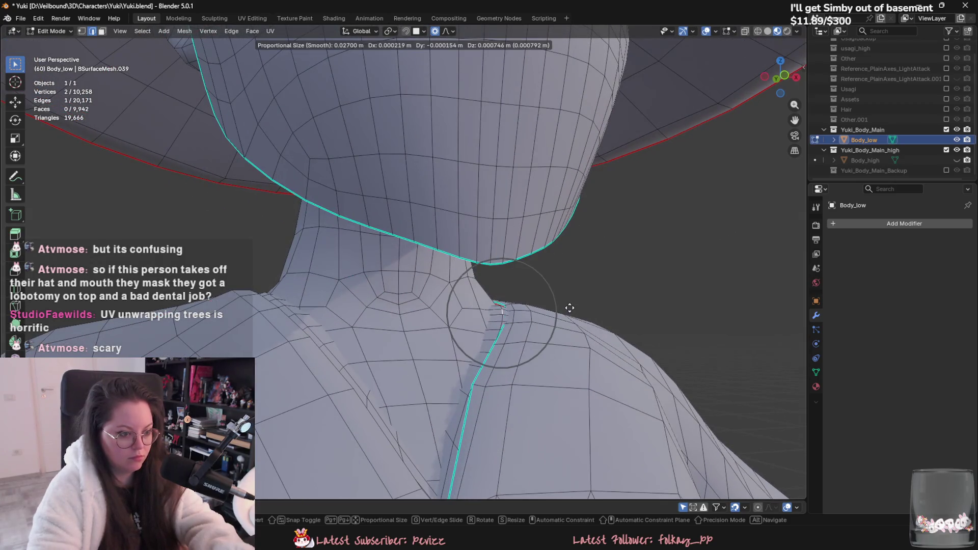
pyautogui.click(569, 307)
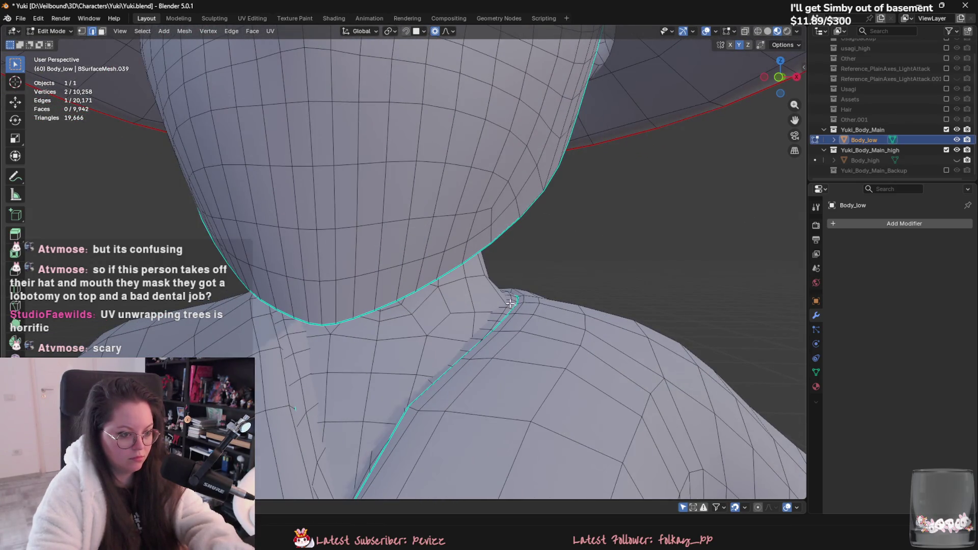
# Step: Extend the collar selection and reshape the collar and neck vertices with soft-falloff moves
pyautogui.keyDown('ctrl'); pyautogui.click(509, 305); pyautogui.keyUp('ctrl')
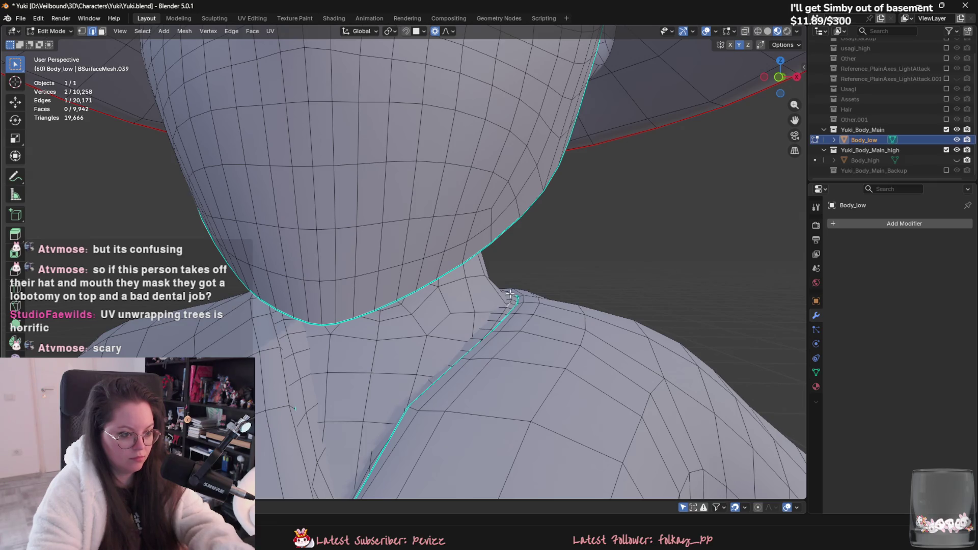
pyautogui.moveTo(509, 304)
pyautogui.mouseDown(button='middle')
pyautogui.moveTo(550, 317)
pyautogui.moveTo(555, 338)
pyautogui.mouseUp(button='middle')
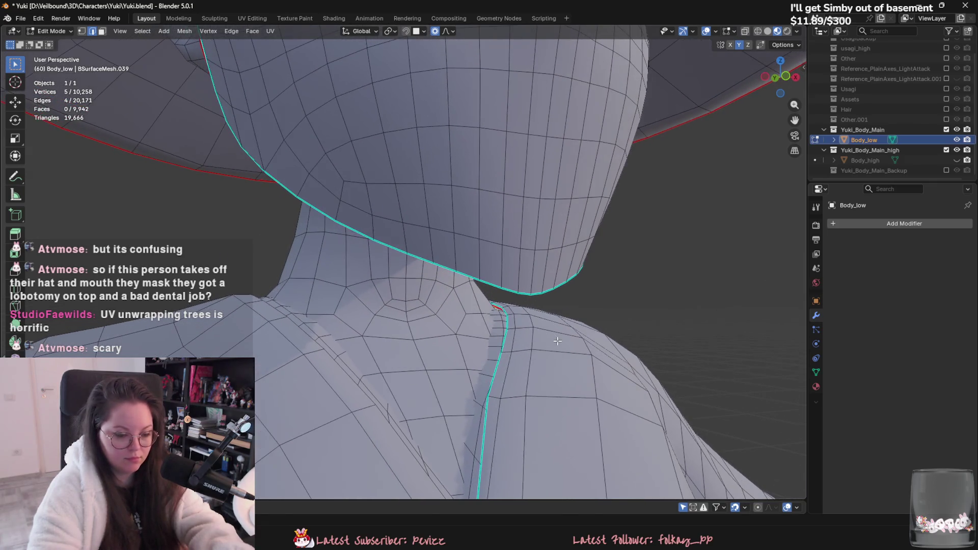
pyautogui.press('g')
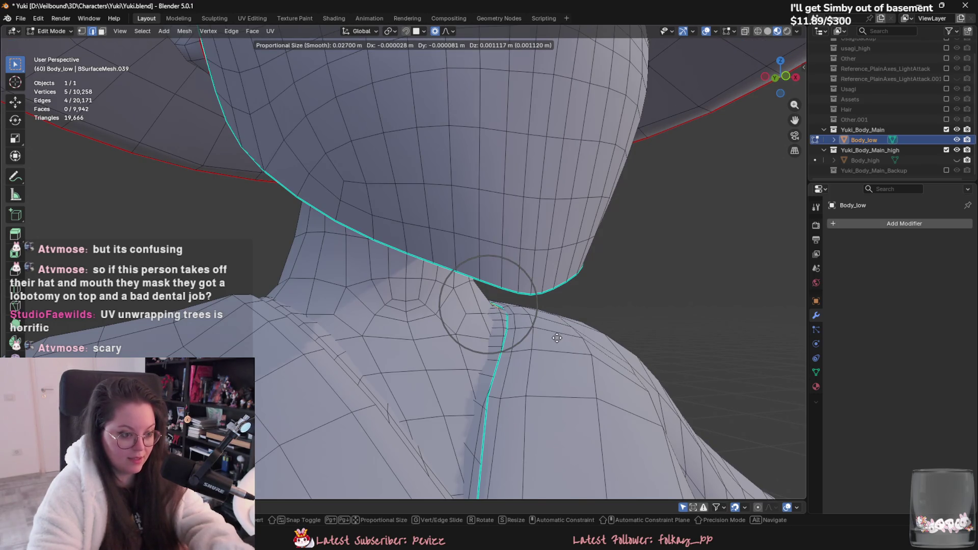
pyautogui.click(554, 341)
pyautogui.moveTo(554, 341); pyautogui.dragTo(517, 410, button='middle')
pyautogui.press('g')
pyautogui.click(532, 365)
# Step: Return to Object Mode and check the reshaped neck as a solid object
pyautogui.scroll(-5, 532, 365)
pyautogui.press('Tab')
pyautogui.scroll(5, 682, 411)
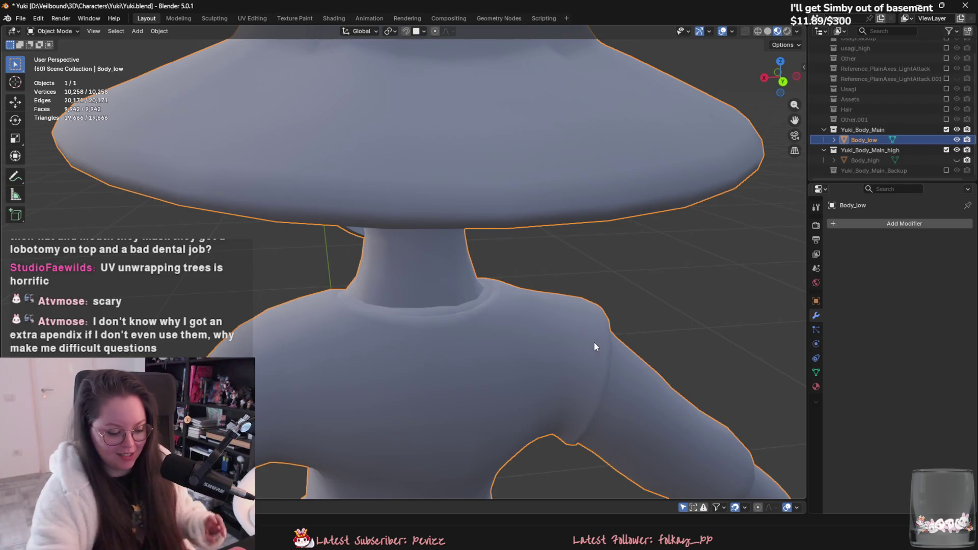
pyautogui.scroll(-6, 515, 327)
# Step: In vertex mode, add four new faces behind the ear at the back of the head (9,946 faces), then return to Object Mode
pyautogui.moveTo(487, 307)
pyautogui.mouseDown(button='middle')
pyautogui.moveTo(485, 269)
pyautogui.moveTo(500, 298)
pyautogui.moveTo(469, 301)
pyautogui.mouseUp(button='middle')
pyautogui.scroll(3, 471, 304)
pyautogui.press('Tab')
pyautogui.scroll(4, 519, 320)
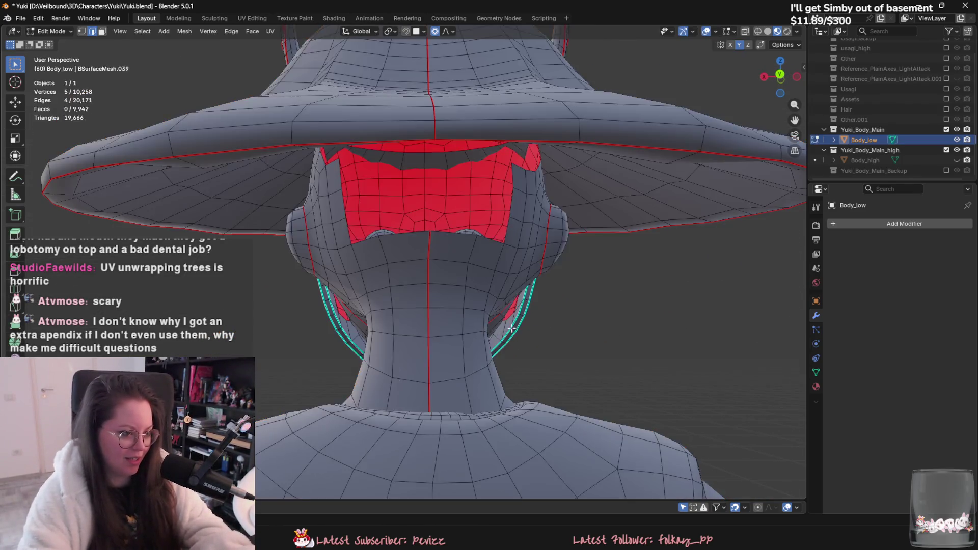
pyautogui.press('1')
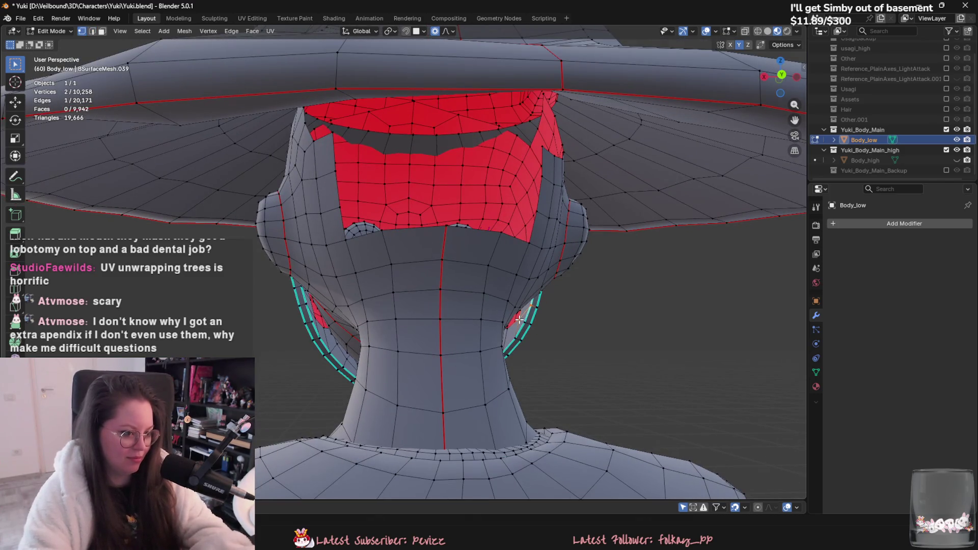
pyautogui.click(317, 320)
pyautogui.moveTo(317, 319); pyautogui.dragTo(345, 327, button='middle')
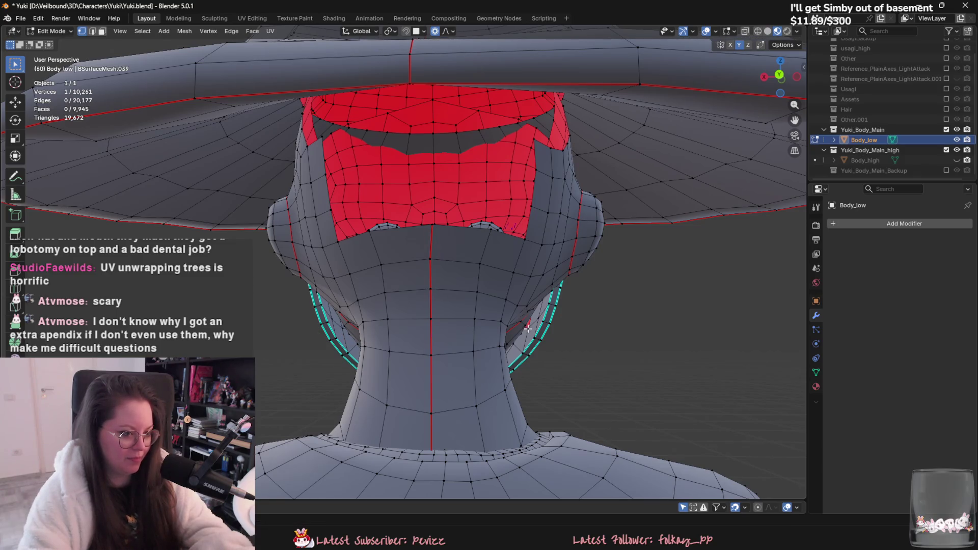
pyautogui.moveTo(521, 353)
pyautogui.mouseDown(button='middle')
pyautogui.moveTo(628, 389)
pyautogui.moveTo(523, 345)
pyautogui.moveTo(552, 345)
pyautogui.mouseUp(button='middle')
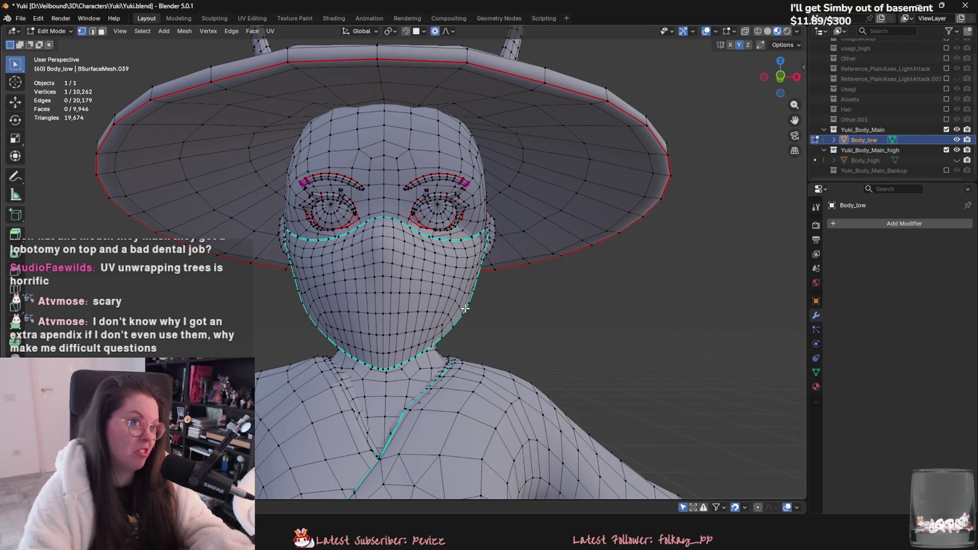
pyautogui.scroll(-2, 392, 284)
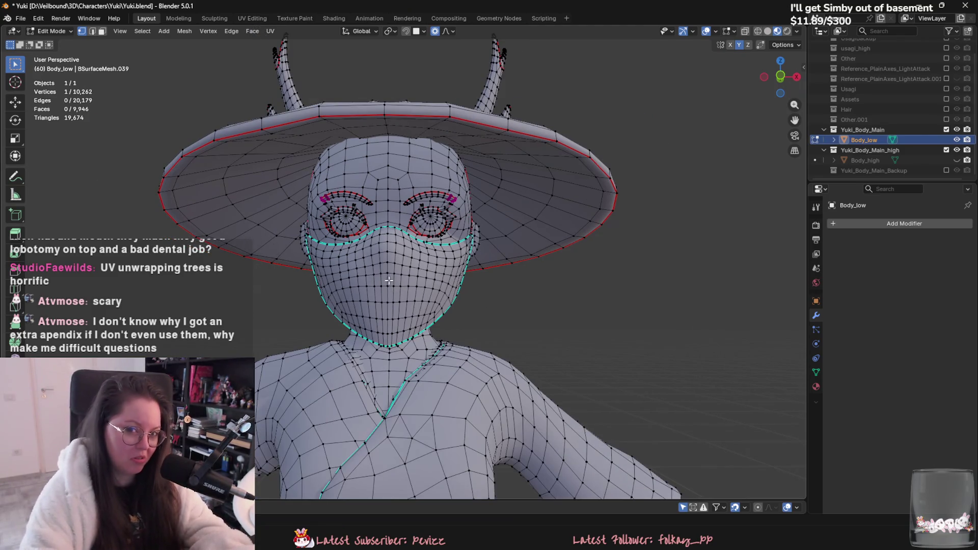
pyautogui.moveTo(365, 261); pyautogui.dragTo(483, 261, button='middle')
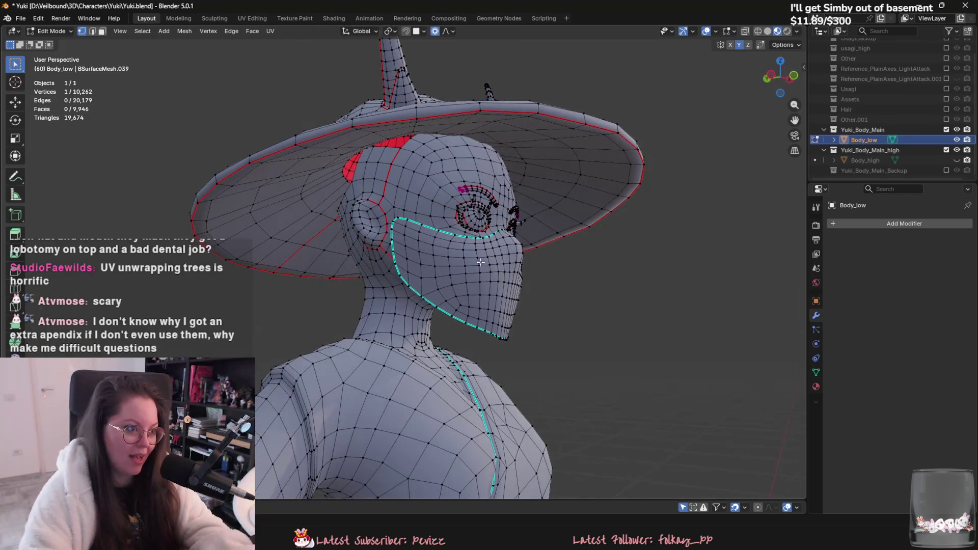
pyautogui.press('Tab')
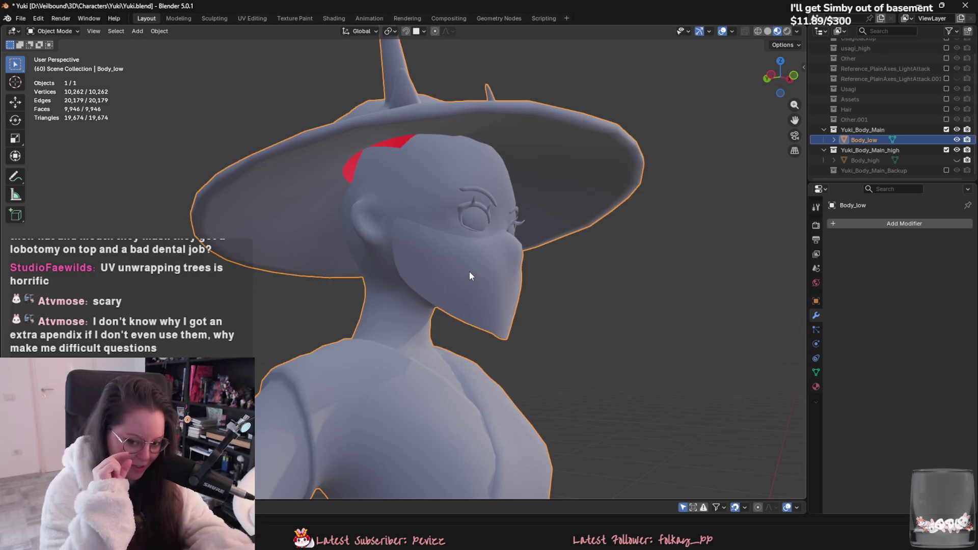
# Step: Orbit around the character in Object Mode to view its side and back
pyautogui.moveTo(469, 271); pyautogui.dragTo(506, 337, button='middle')
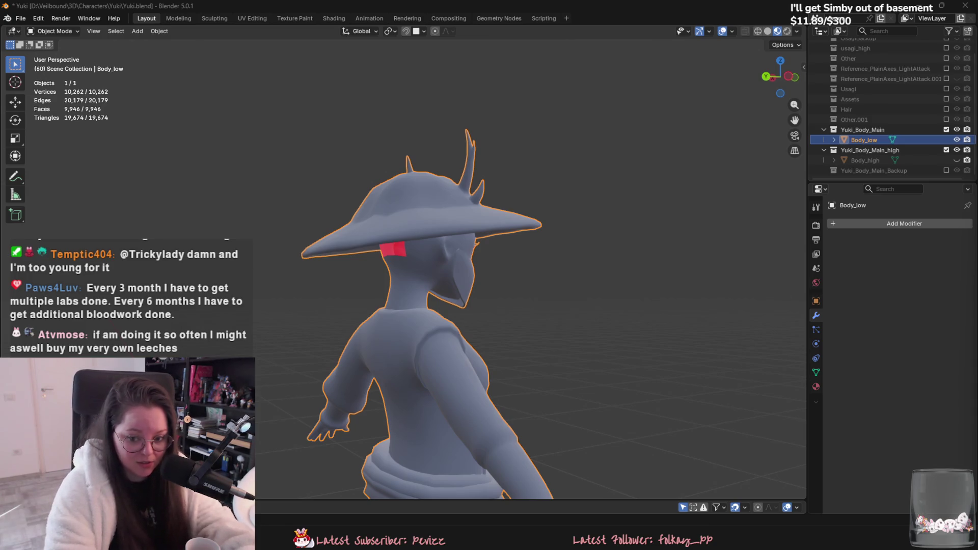
pyautogui.moveTo(624, 224); pyautogui.dragTo(670, 201, button='middle')
# Step: Save Yuki.blend and orbit to a three-quarter side view of the character
pyautogui.hotkey('ctrl', 's')
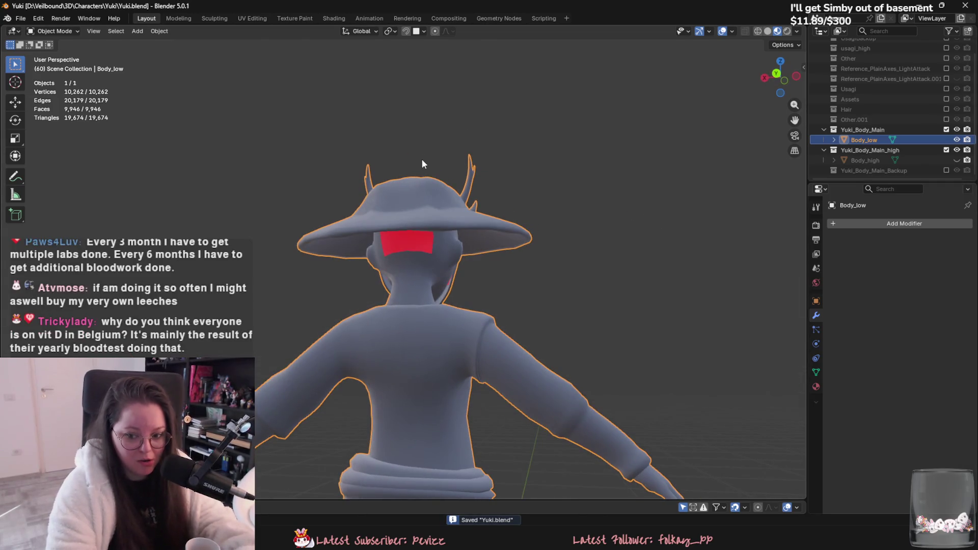
pyautogui.moveTo(422, 159); pyautogui.dragTo(554, 195, button='middle')
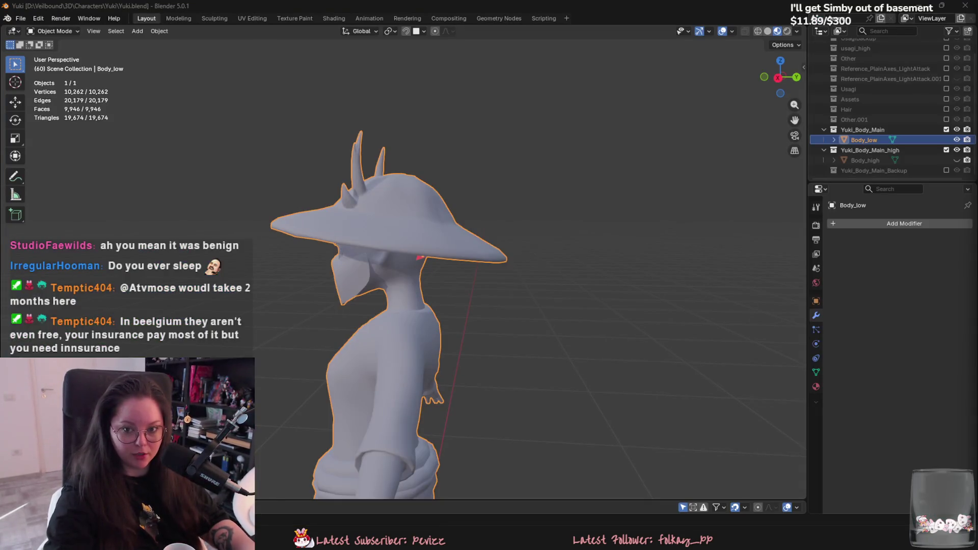
pyautogui.moveTo(576, 288); pyautogui.dragTo(426, 245, button='middle')
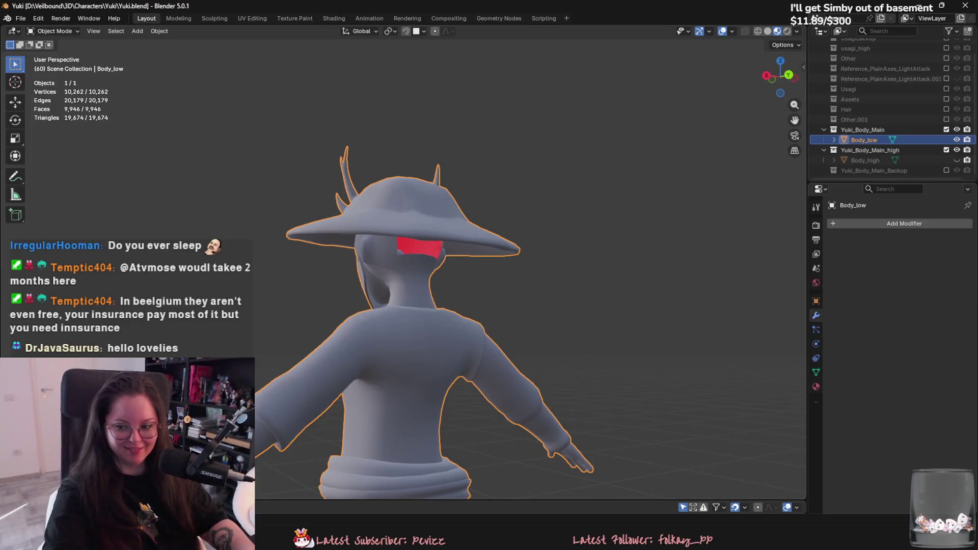
# Step: View the character from the front and side, saving Yuki.blend repeatedly, then reframe the whole model
pyautogui.moveTo(774, 282)
pyautogui.mouseDown(button='middle')
pyautogui.moveTo(449, 253)
pyautogui.moveTo(564, 244)
pyautogui.moveTo(701, 271)
pyautogui.moveTo(680, 243)
pyautogui.moveTo(725, 247)
pyautogui.moveTo(606, 255)
pyautogui.mouseUp(button='middle')
pyautogui.hotkey('ctrl', 's')
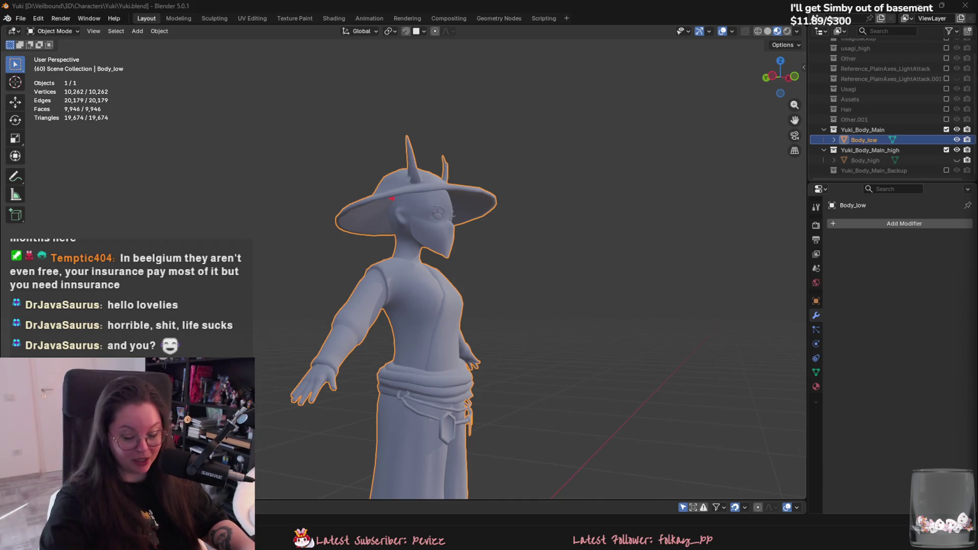
pyautogui.moveTo(764, 377)
pyautogui.mouseDown(button='middle')
pyautogui.moveTo(677, 395)
pyautogui.moveTo(693, 389)
pyautogui.mouseUp(button='middle')
pyautogui.hotkey('ctrl', 's')
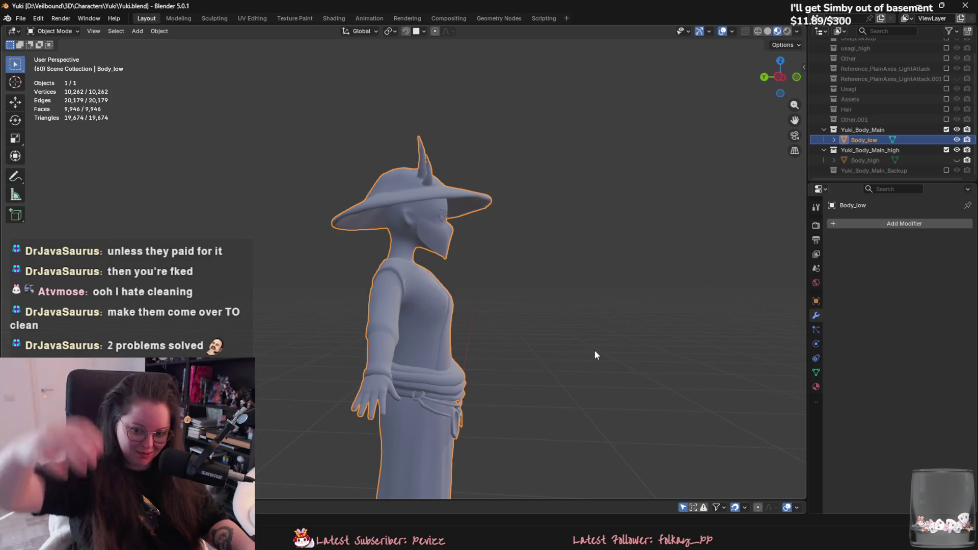
pyautogui.moveTo(626, 438)
pyautogui.mouseDown(button='middle')
pyautogui.moveTo(557, 331)
pyautogui.moveTo(581, 351)
pyautogui.moveTo(537, 345)
pyautogui.mouseUp(button='middle')
pyautogui.hotkey('ctrl', 's')
pyautogui.moveTo(503, 313); pyautogui.dragTo(493, 327, button='middle')
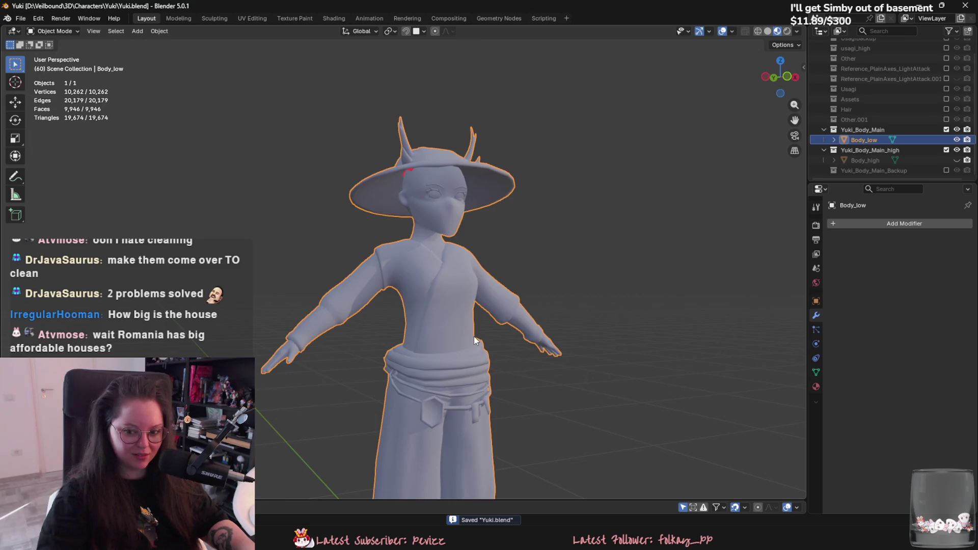
pyautogui.moveTo(466, 343); pyautogui.dragTo(466, 314, button='middle')
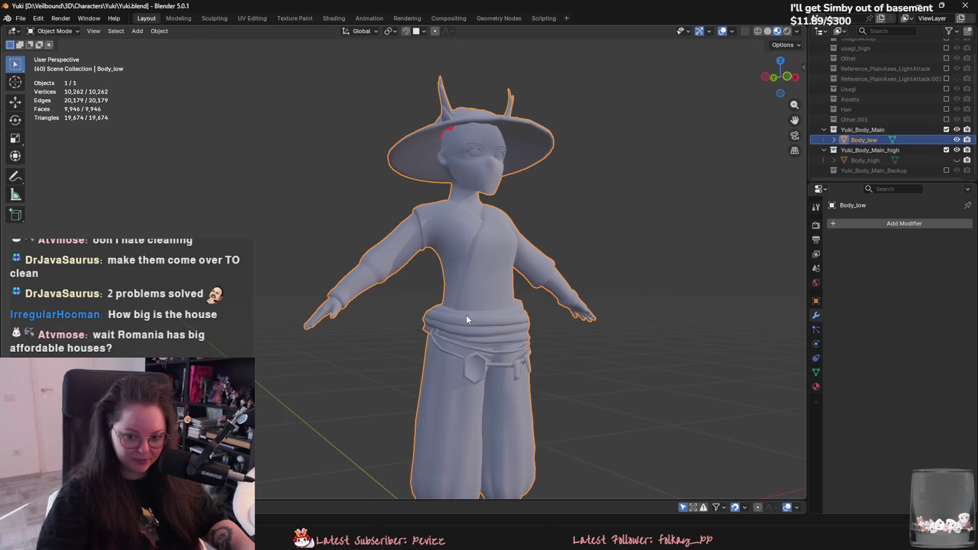
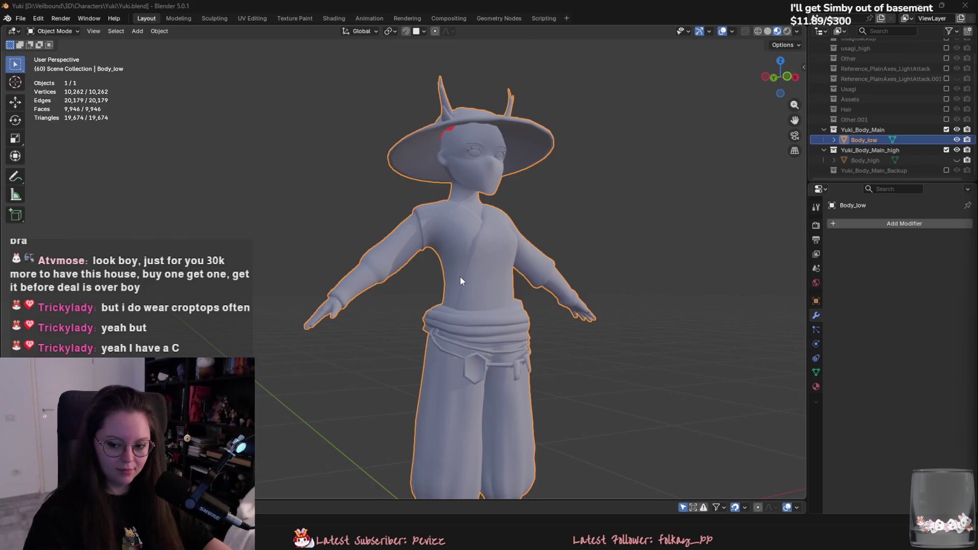
# Step: Save Yuki.blend while turning the view to see the Body_low character from the side
pyautogui.moveTo(460, 276)
pyautogui.mouseDown(button='middle')
pyautogui.moveTo(600, 299)
pyautogui.moveTo(412, 302)
pyautogui.moveTo(548, 290)
pyautogui.moveTo(483, 297)
pyautogui.moveTo(461, 280)
pyautogui.mouseUp(button='middle')
pyautogui.hotkey('ctrl', 's')
pyautogui.moveTo(416, 247); pyautogui.dragTo(448, 275, button='middle')
# Step: Zoom in on the hat, face and robe, viewing from three-quarter then more frontal angles
pyautogui.scroll(2, 447, 276)
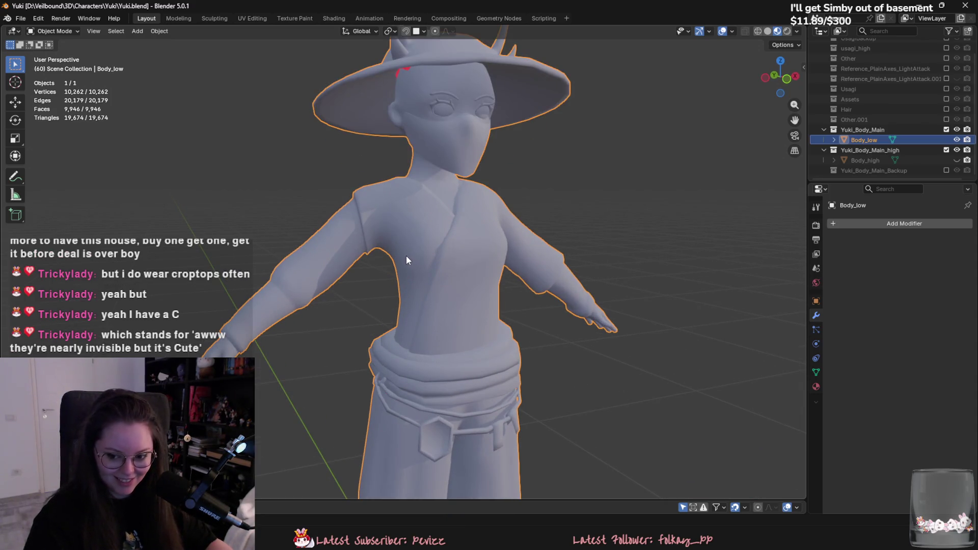
pyautogui.moveTo(404, 259); pyautogui.dragTo(444, 269, button='middle')
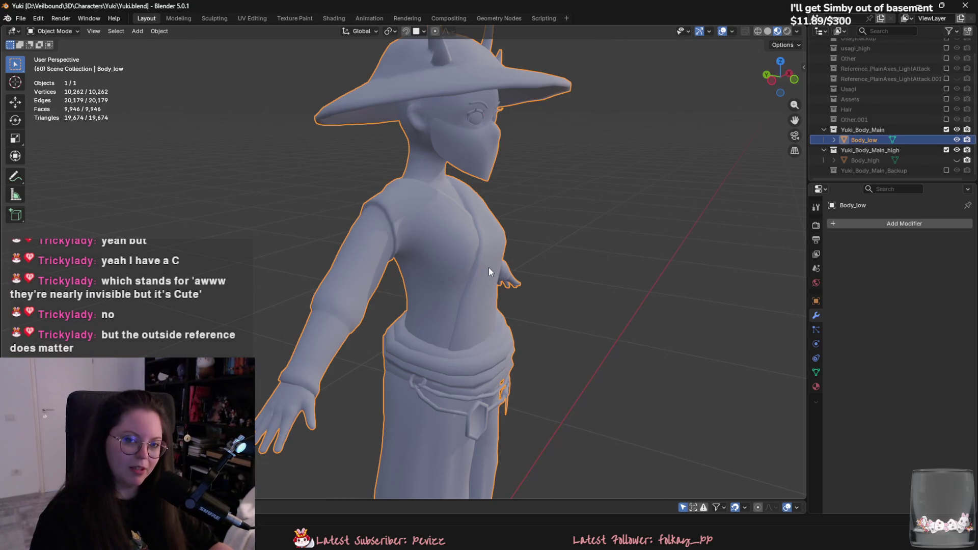
pyautogui.moveTo(481, 266); pyautogui.dragTo(532, 318, button='middle')
# Step: From a near-front view, toggle Body_low into Edit Mode and back, then frame the character
pyautogui.scroll(-5, 531, 318)
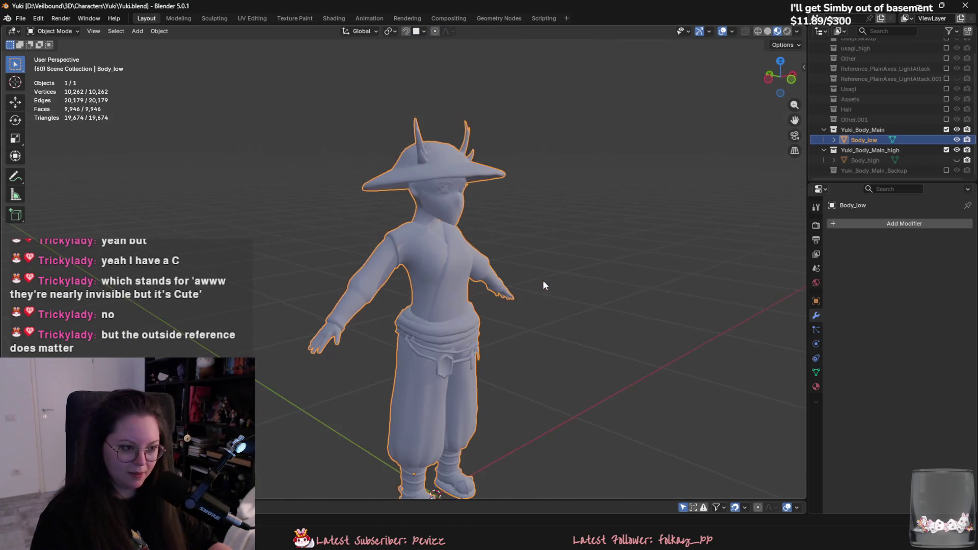
pyautogui.moveTo(543, 279); pyautogui.dragTo(427, 287, button='middle')
pyautogui.press('Tab')
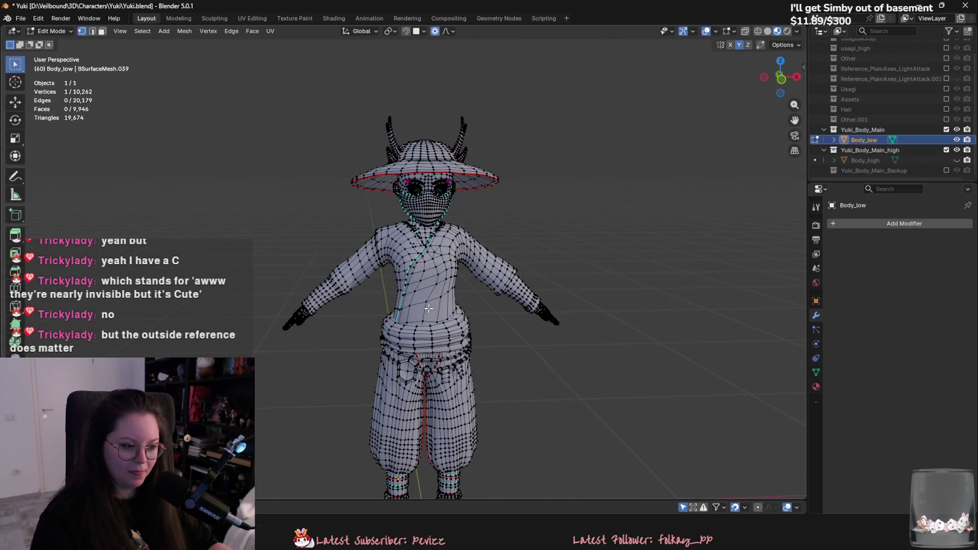
pyautogui.press('Tab')
pyautogui.press('KP_Decimal')
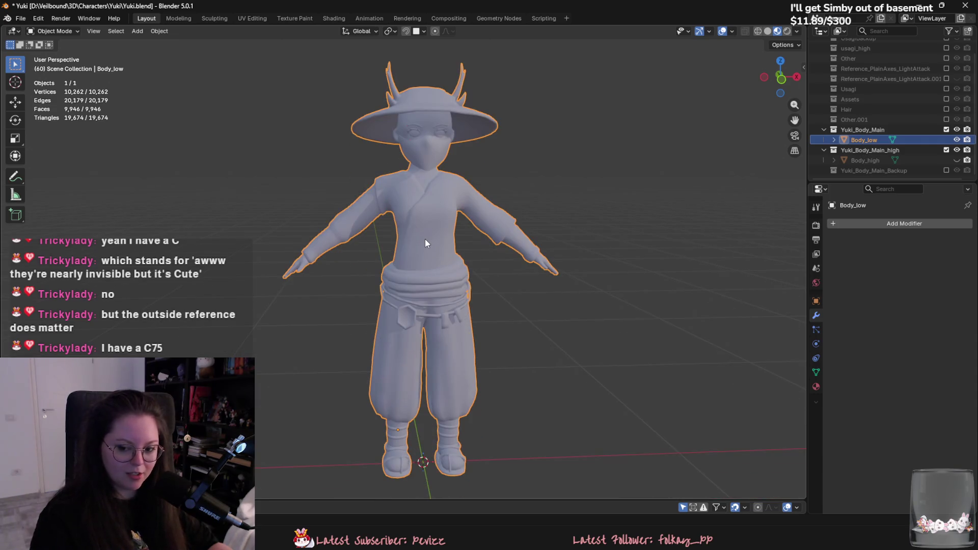